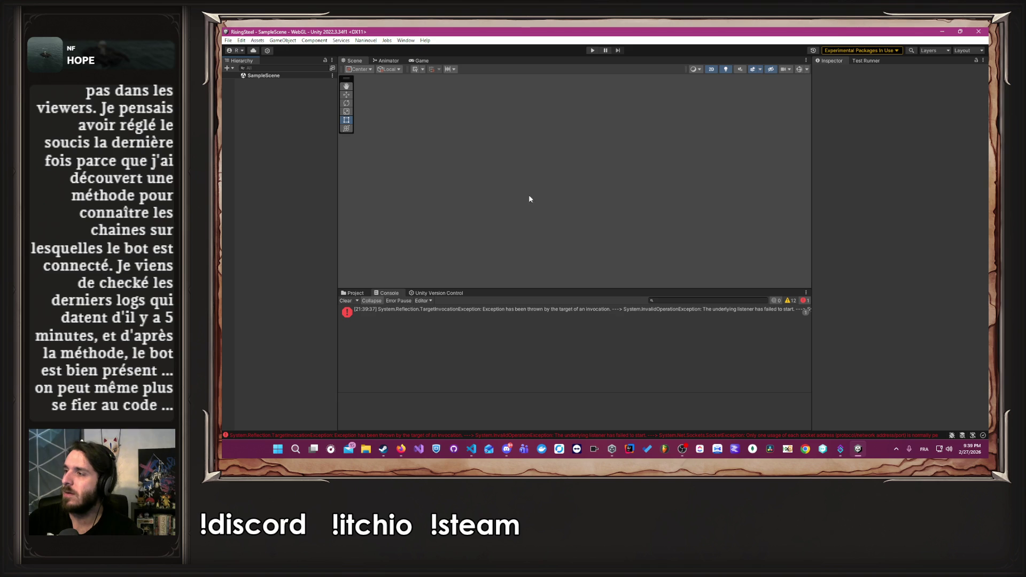
Enter play mode and choose NOUVELLE PARTIE on the Rise of the Insurged main menu.
left_click(593, 50)
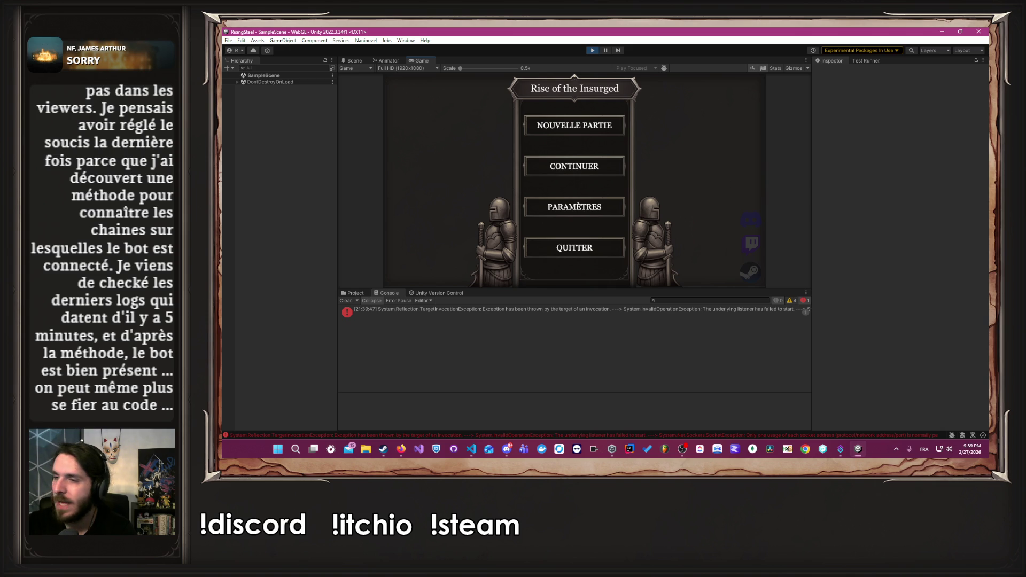
left_click(566, 132)
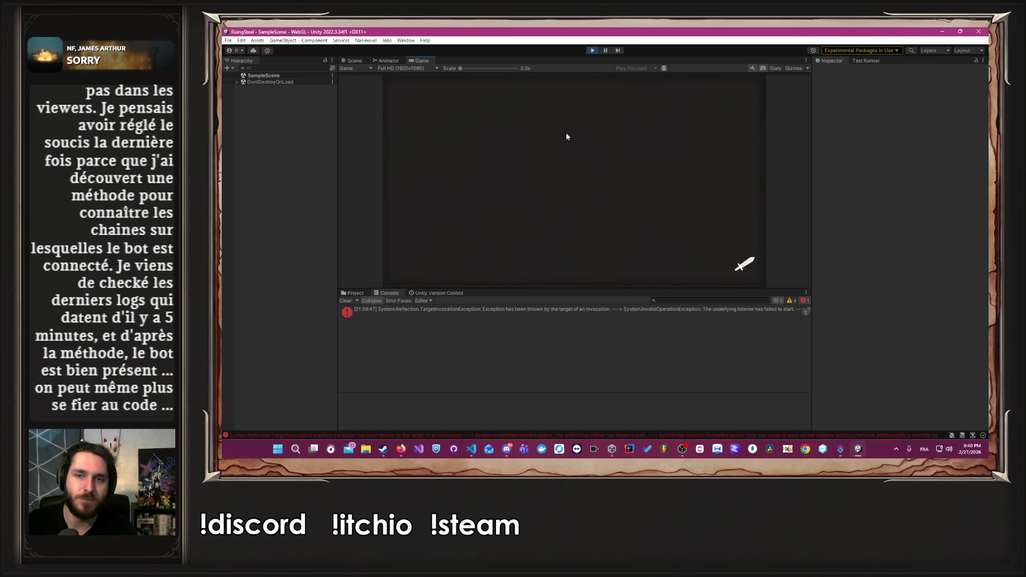
Submit the player name, pick a character and skip the tutorial.
key("Return")
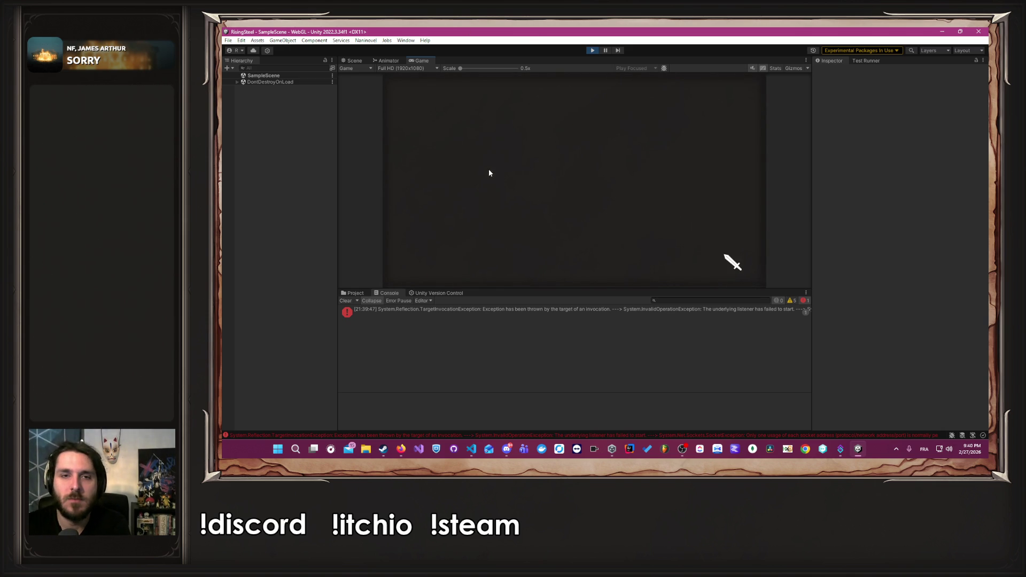
left_click(615, 203)
left_click(621, 180)
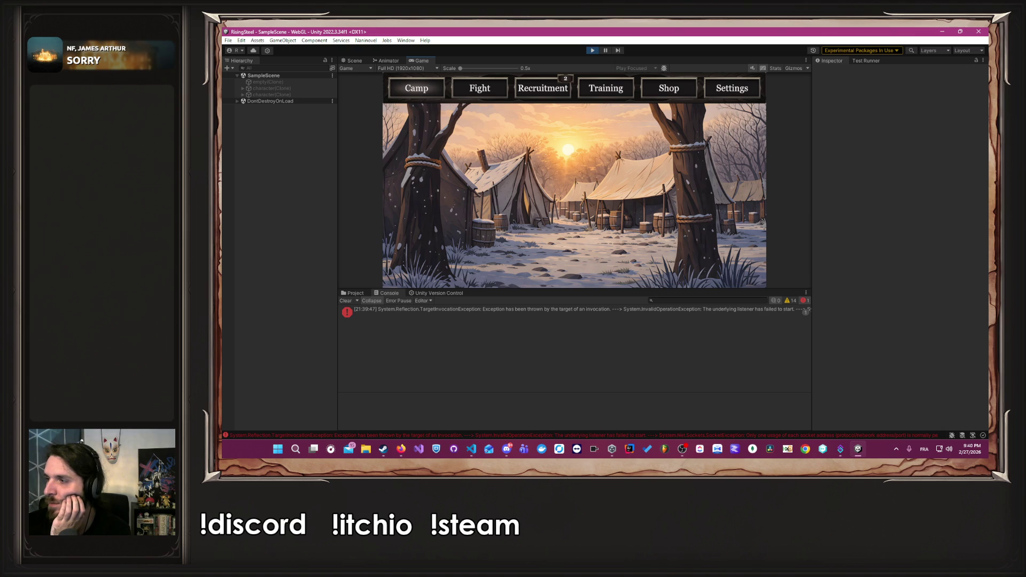
Open Fight > Mission to see the empty mission page, then stop play and switch to VS Code.
left_click(461, 89)
left_click(706, 186)
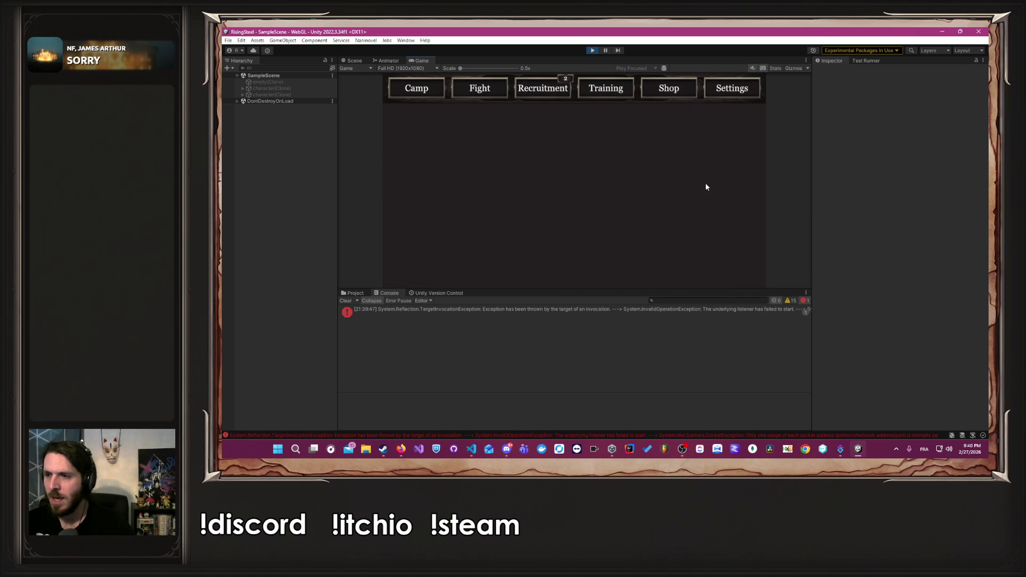
left_click(592, 50)
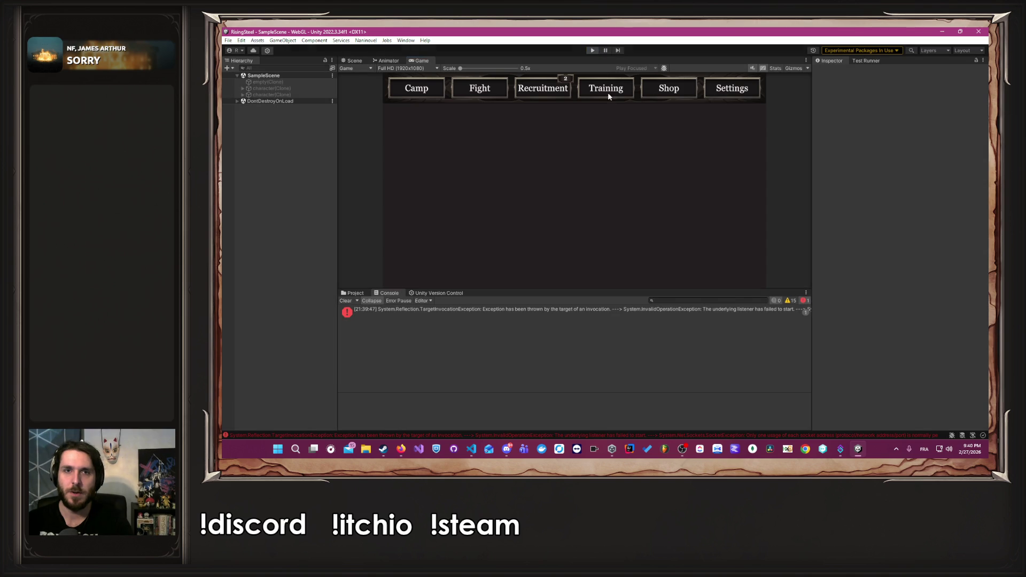
key("alt+Tab")
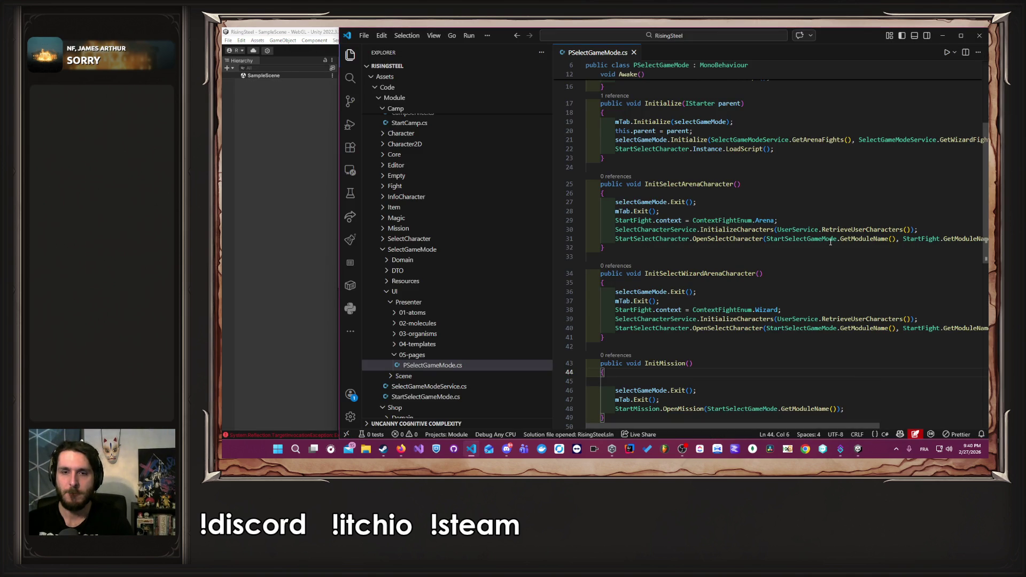
Follow InitMission's OpenMission call to its definition in StartMission.cs, then return to Unity.
scroll(830, 235, "up", 1)
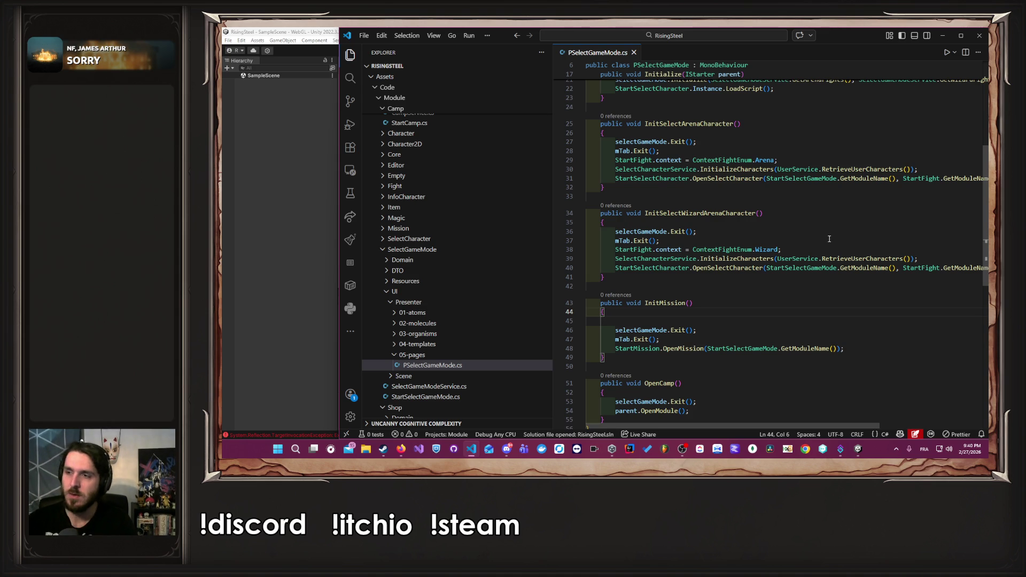
left_click(678, 348, "ctrl")
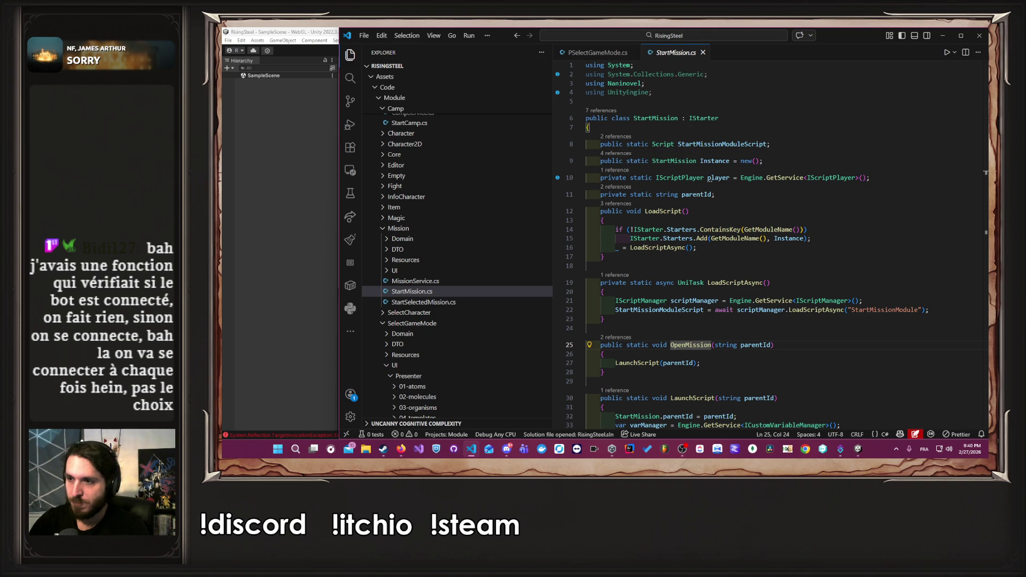
left_click(276, 188)
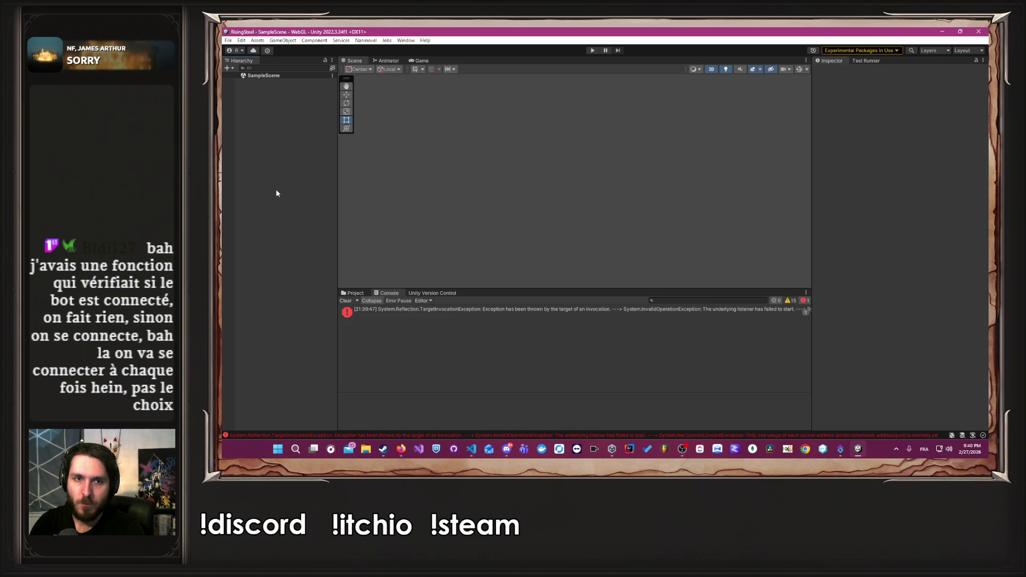
Clear the Console errors and browse the Project tab to the Assets/Code/Module/Mission folder.
left_click(347, 300)
left_click(353, 294)
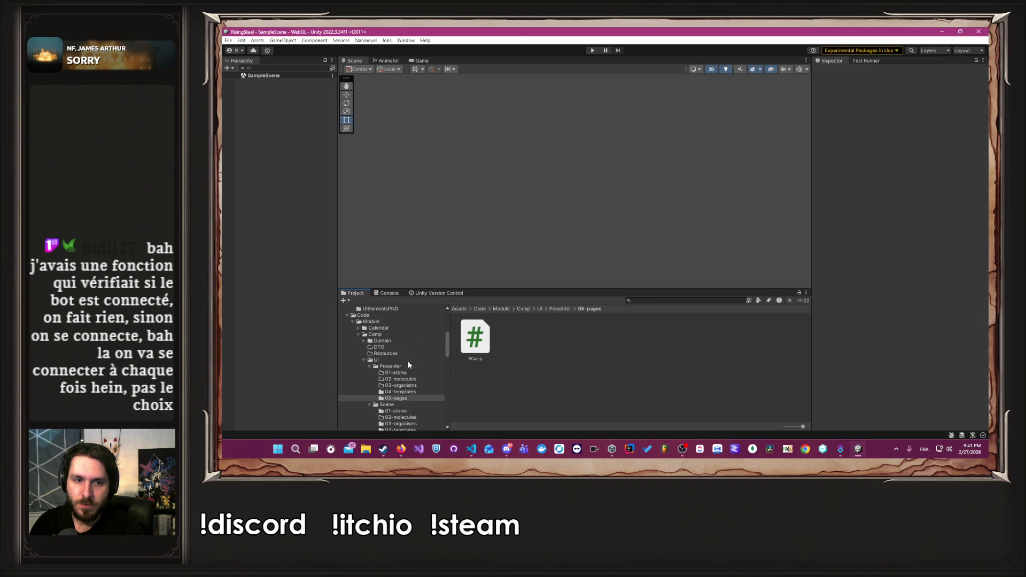
scroll(408, 365, "down", 5)
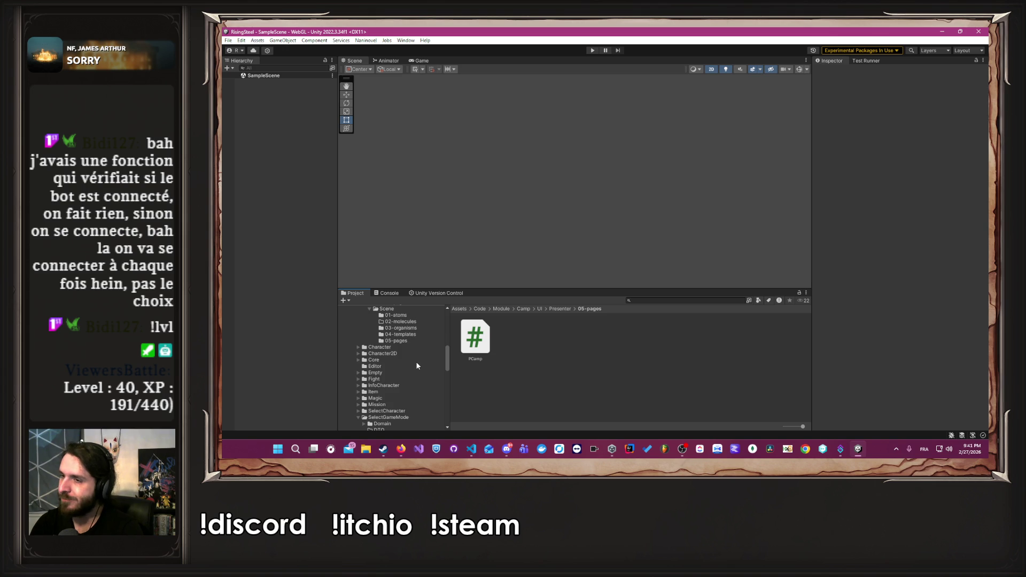
scroll(416, 362, "down", 1)
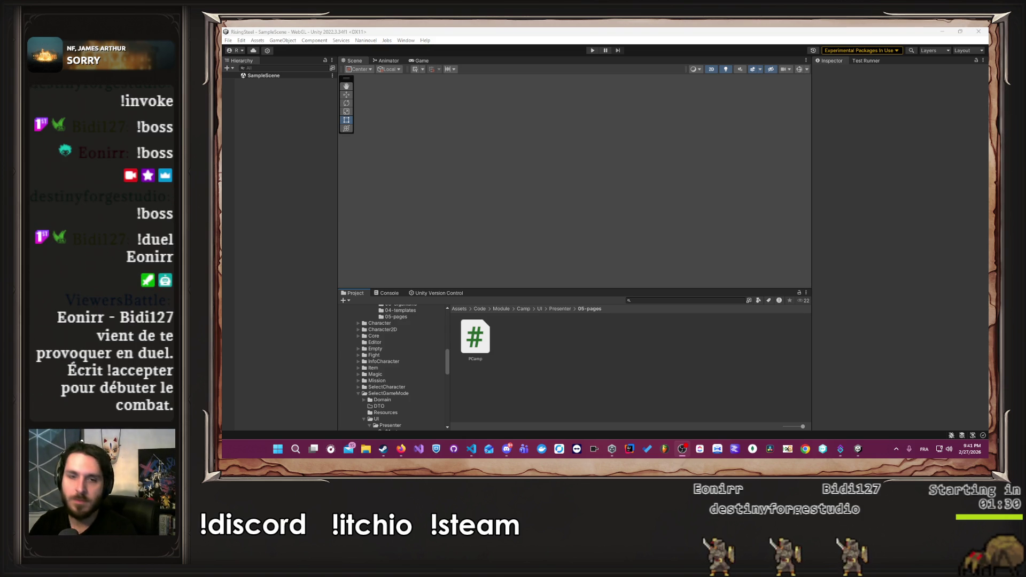
scroll(424, 388, "down", 2)
scroll(404, 420, "down", 1)
scroll(403, 420, "down", 1)
scroll(403, 416, "down", 1)
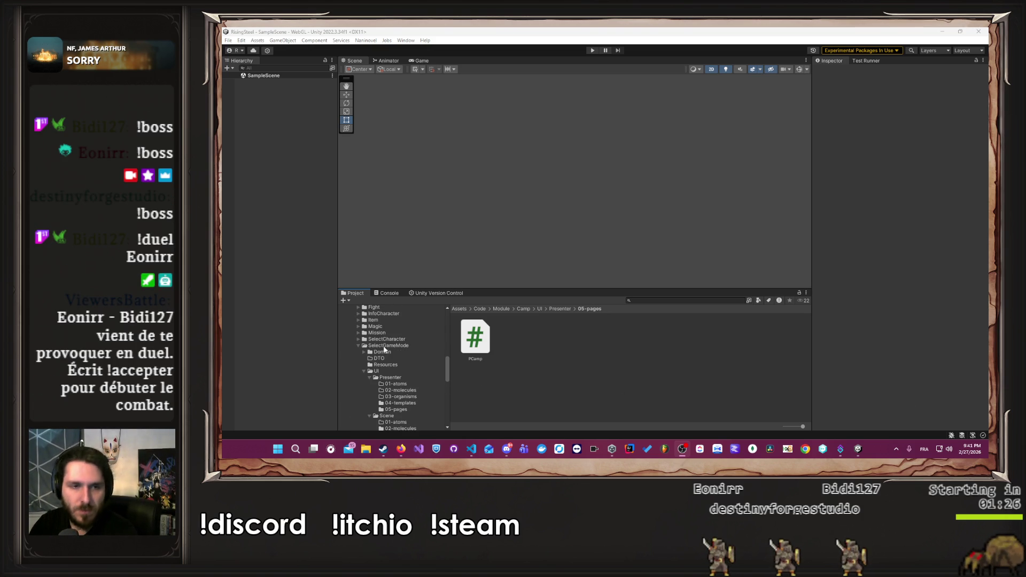
left_click(385, 334)
Open the Mission prefab from Mission/UI/Scene/05-pages and enter play mode again.
double_click(603, 337)
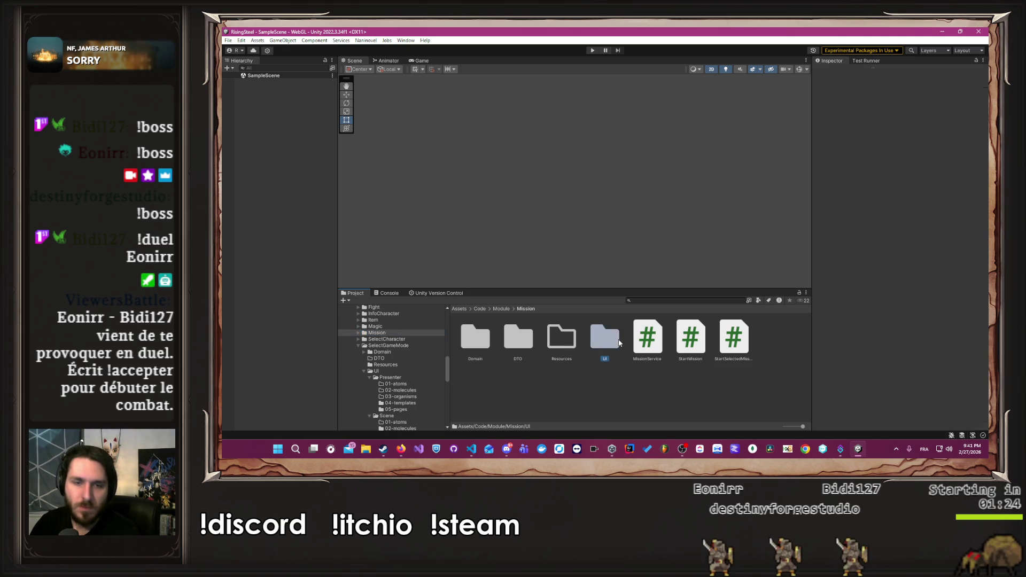
double_click(518, 337)
double_click(648, 336)
left_click(475, 342)
double_click(475, 342)
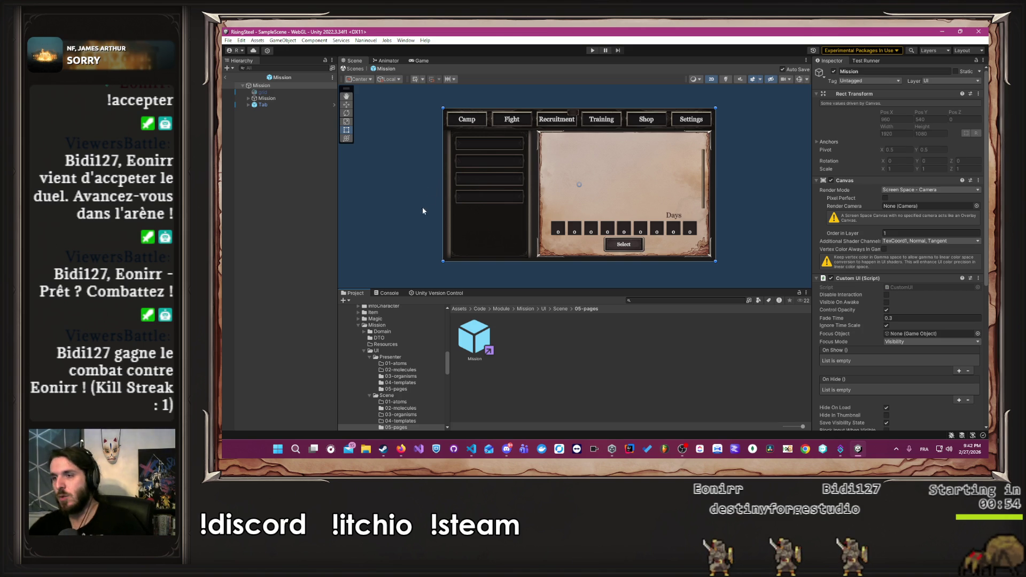
left_click(592, 50)
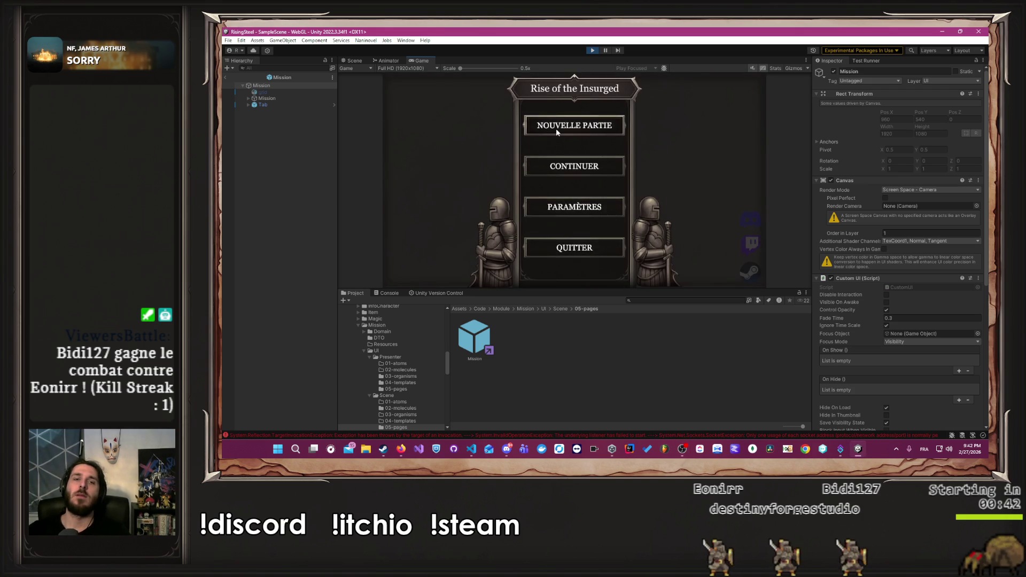
Start a new game, pick a character, skip the tutorial and reach the Fight > Mission page.
left_click(556, 128)
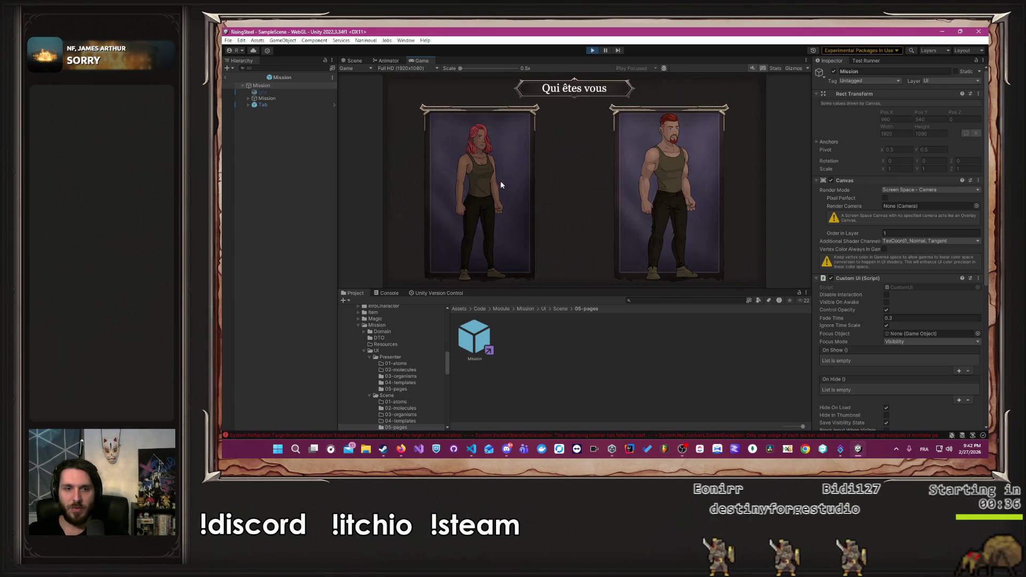
left_click(514, 166)
left_click(590, 181)
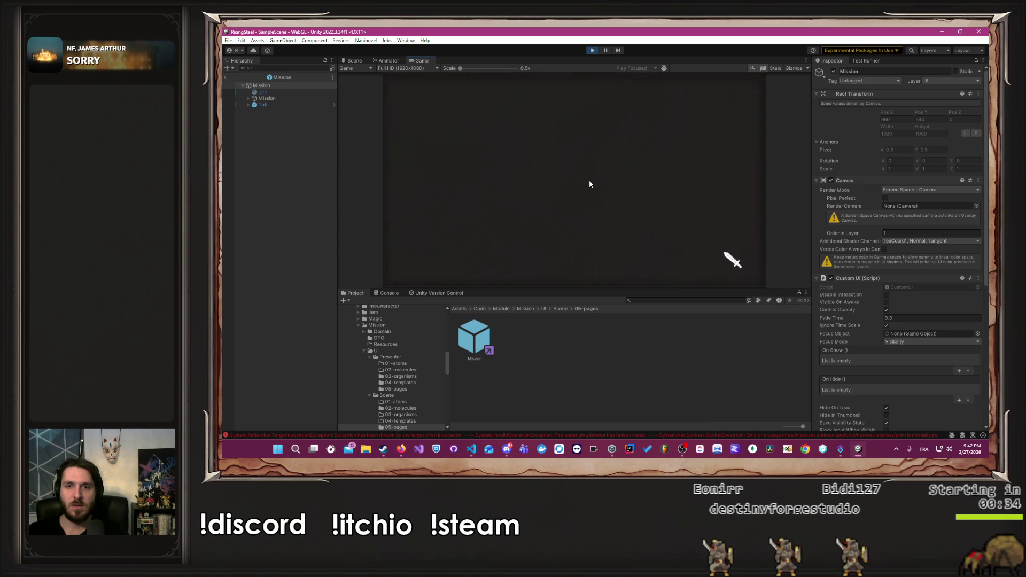
left_click(492, 89)
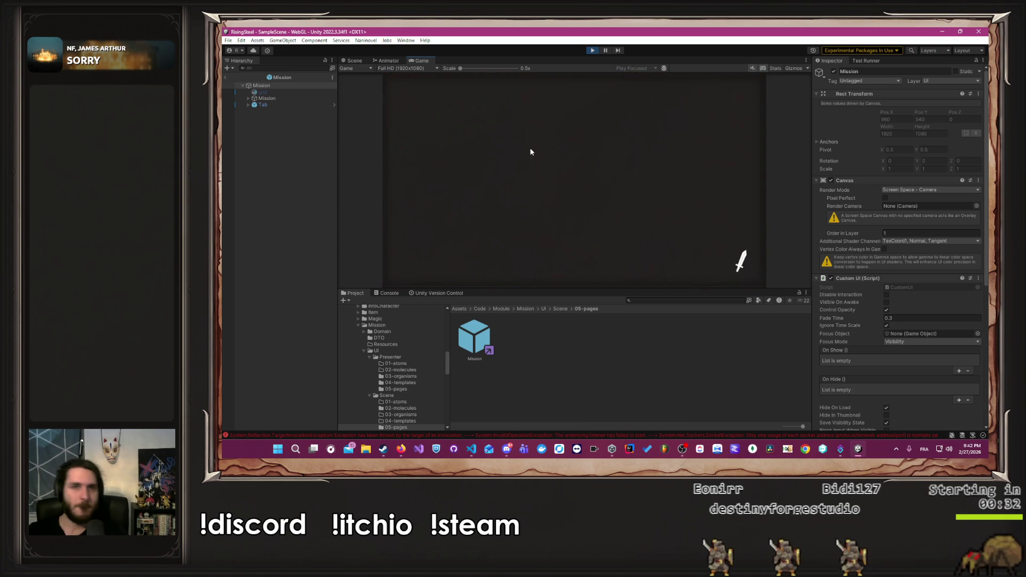
left_click(666, 188)
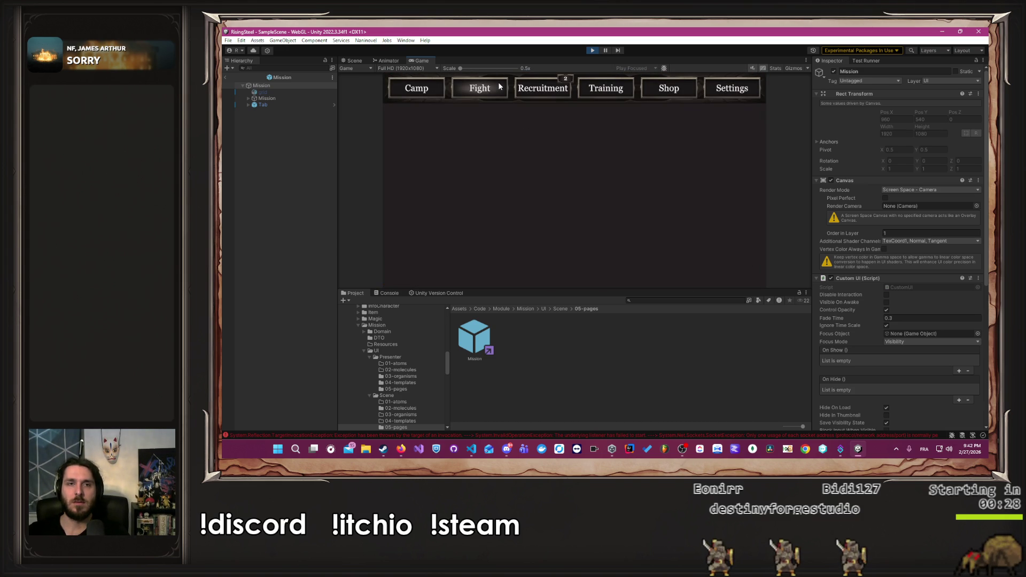
left_click(500, 87)
left_click(682, 178)
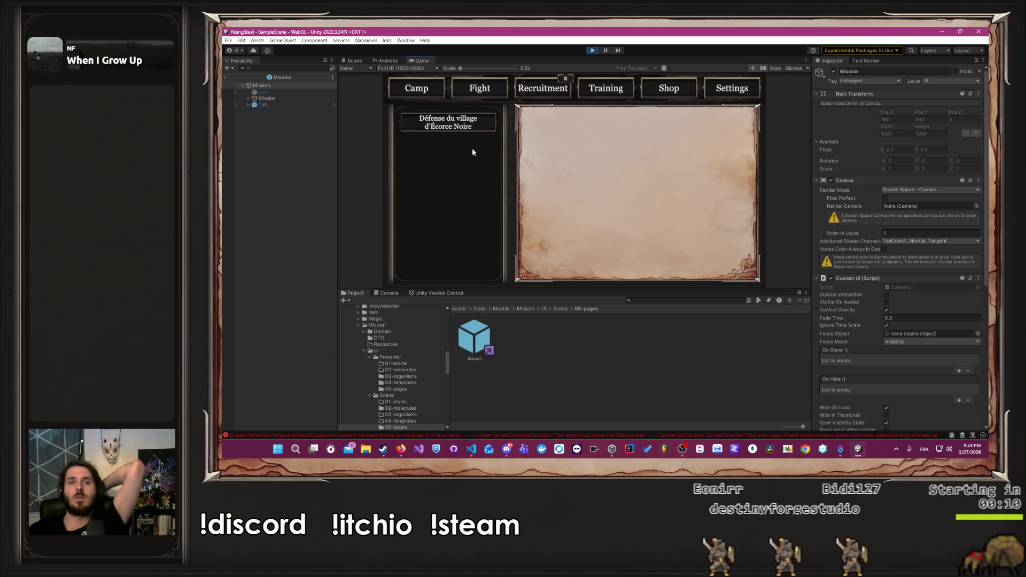
View the Défense du village d'Écorce Noire details, recruit Yselda, and return to the mission page.
left_click(461, 129)
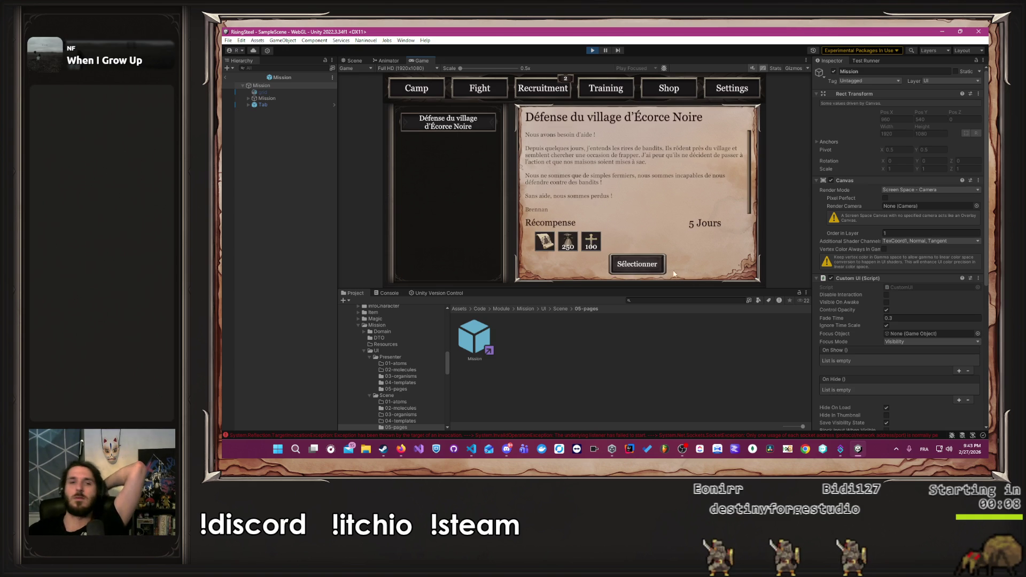
left_click(550, 87)
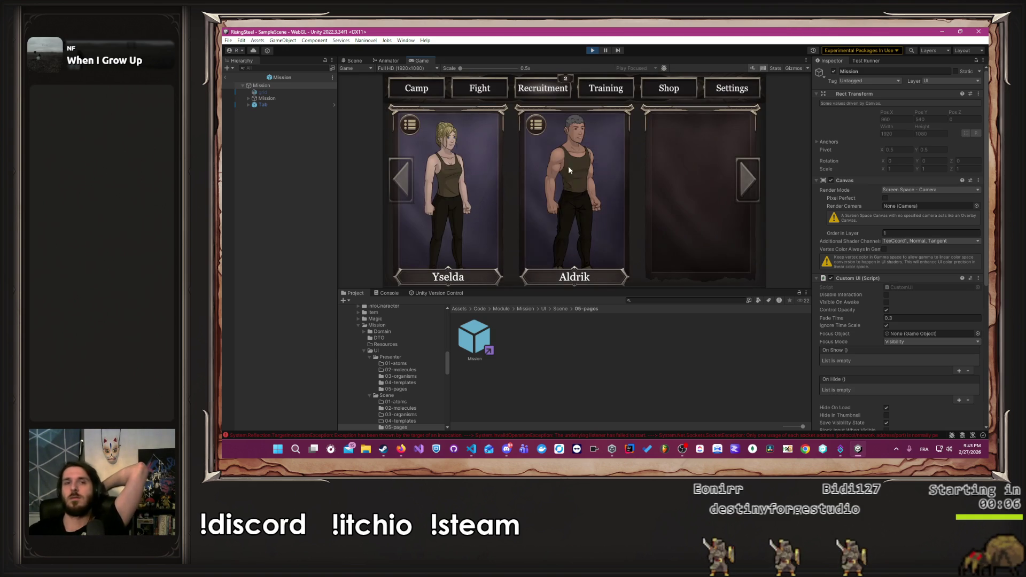
left_click(435, 176)
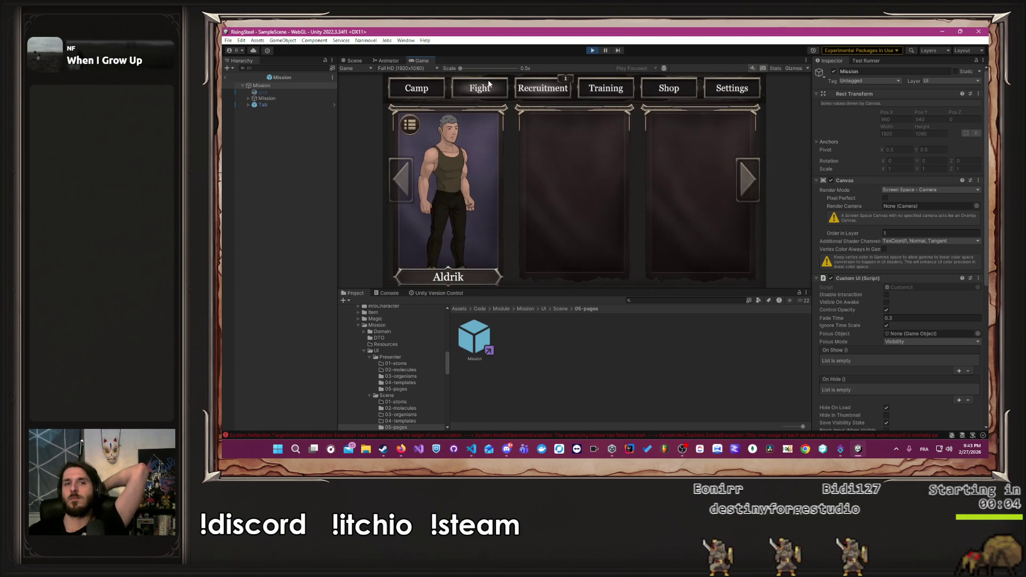
left_click(488, 86)
left_click(647, 178)
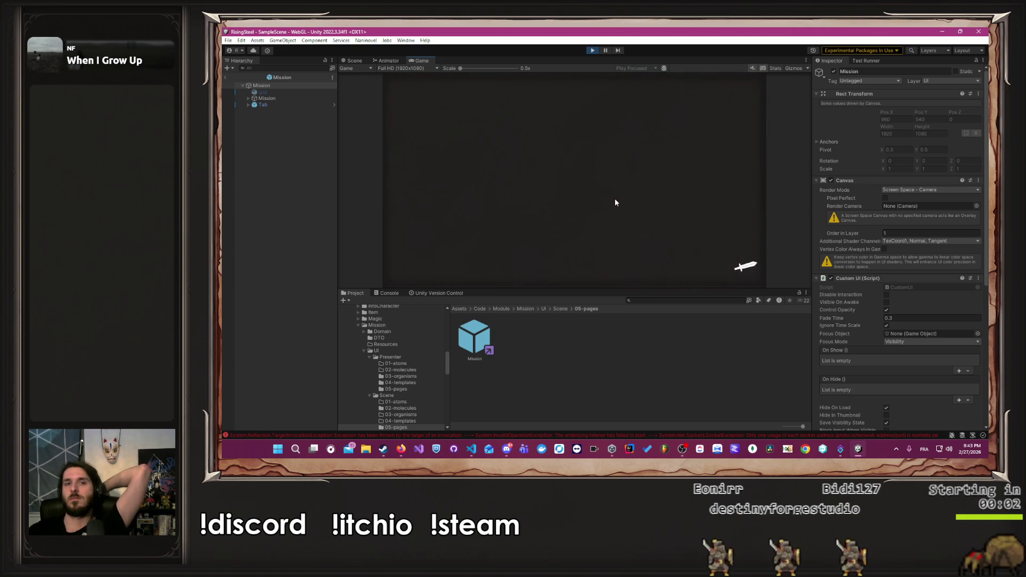
Select the village defence mission and advance through its intro into combat.
left_click(648, 270)
left_click(455, 197)
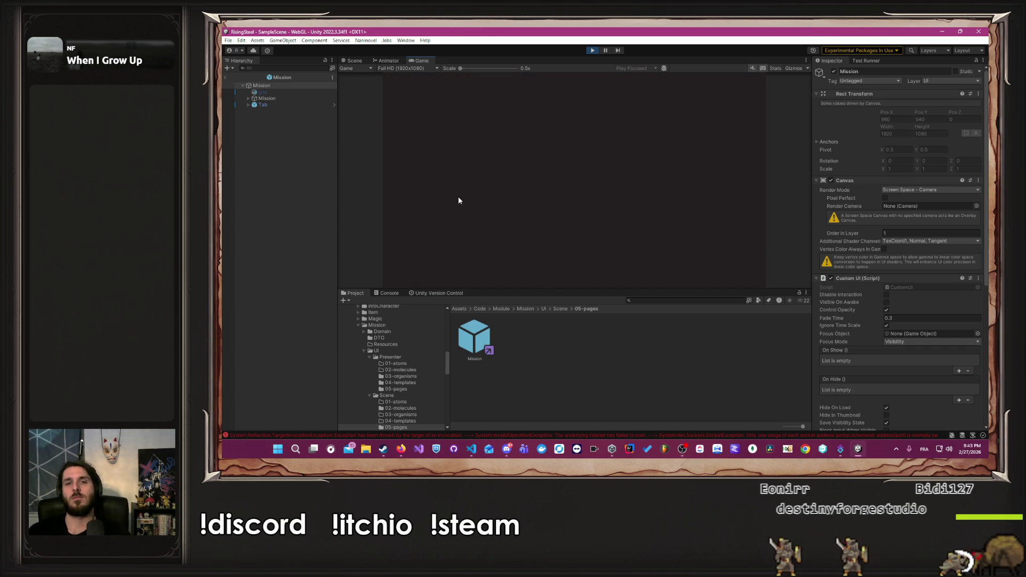
left_click(485, 199)
left_click(524, 180)
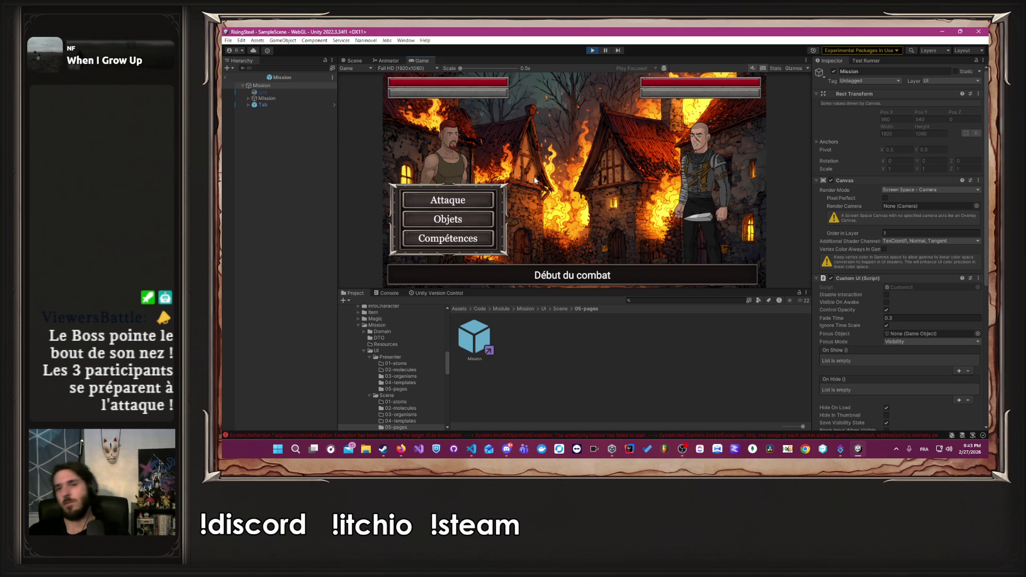
Have Albert attack Bob repeatedly until the duel ends and the Camp screen loads.
left_click(462, 198)
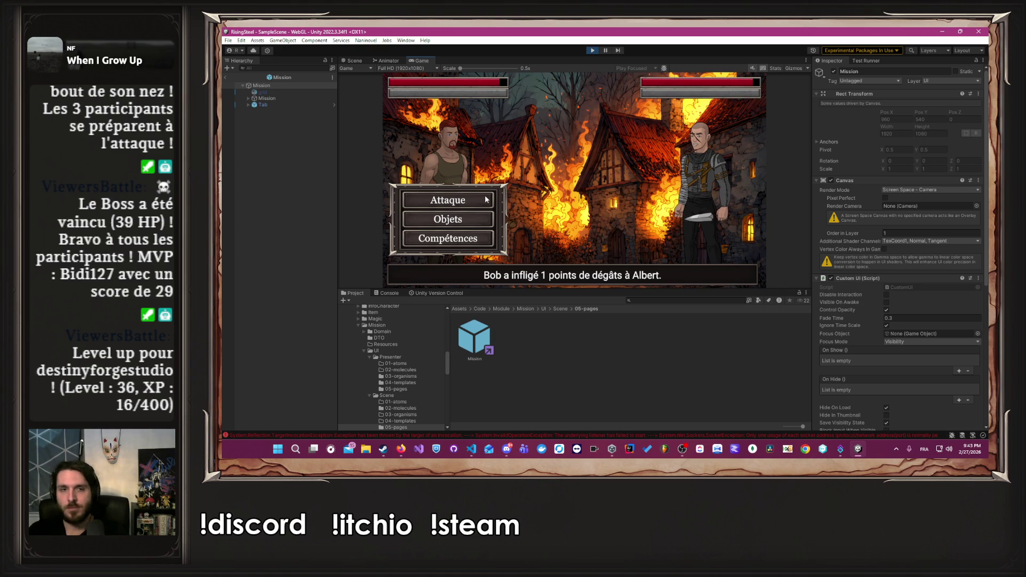
left_click(485, 199)
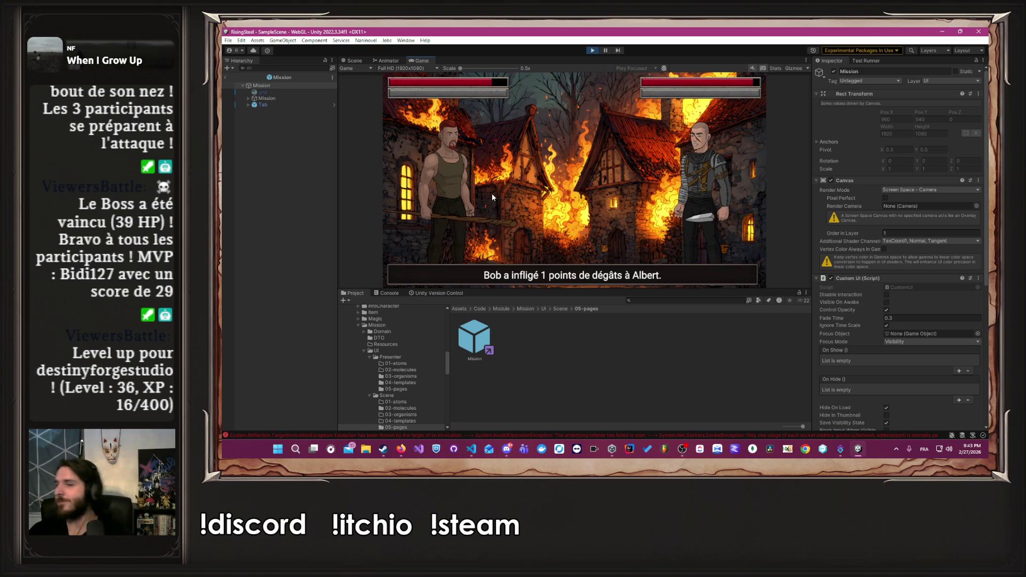
left_click(483, 199)
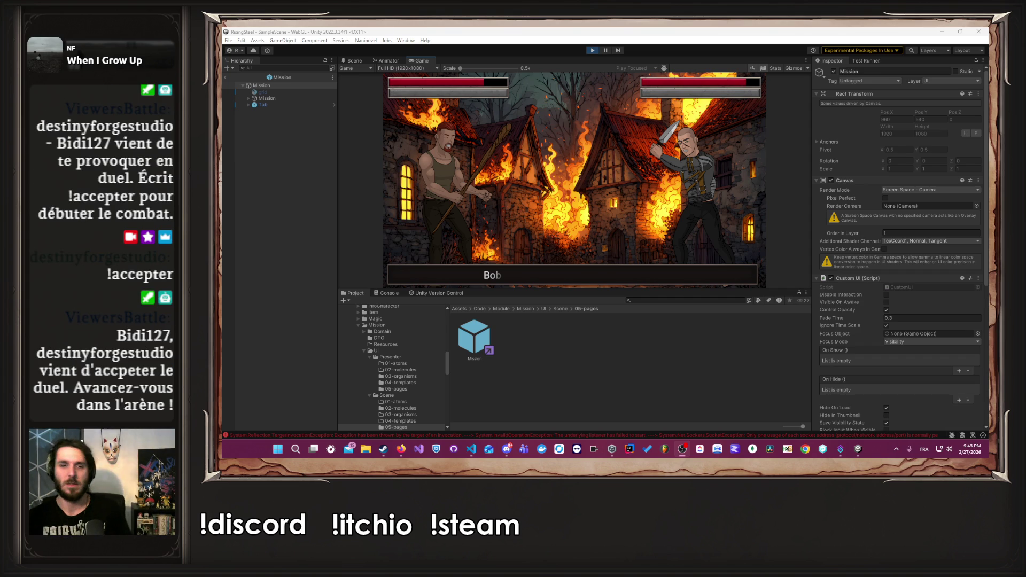
left_click(697, 174)
left_click(448, 201)
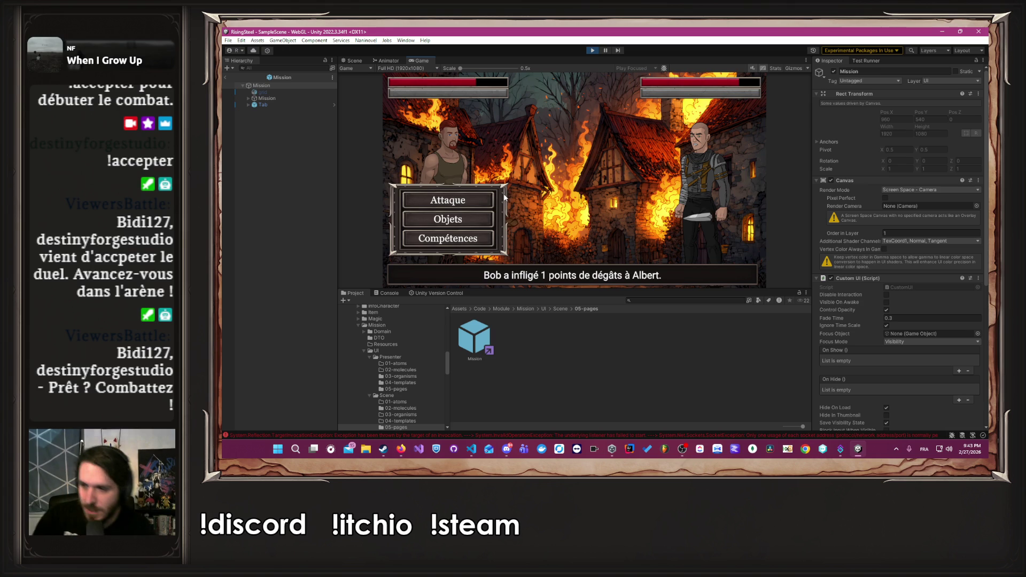
left_click(469, 200)
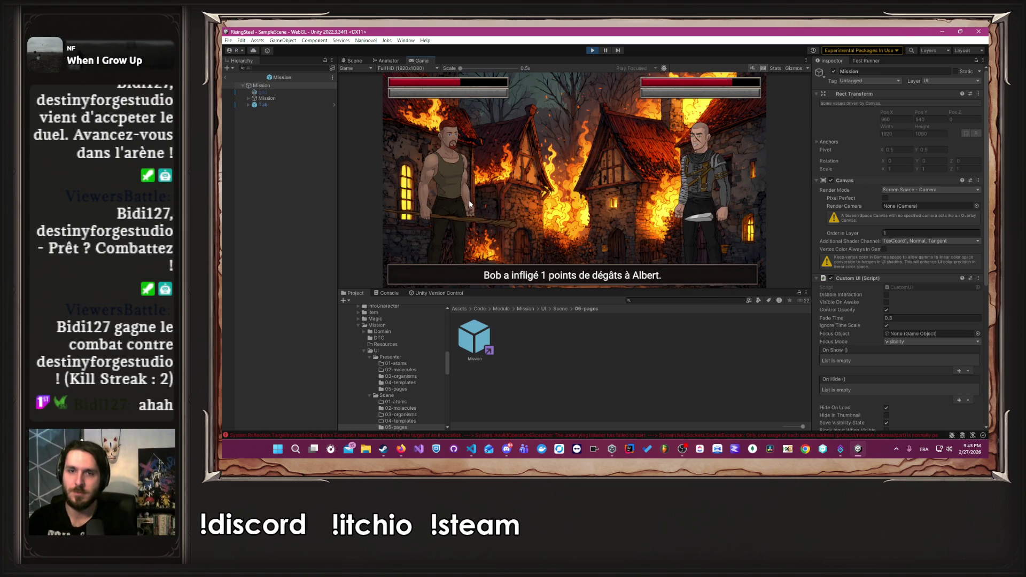
left_click(469, 203)
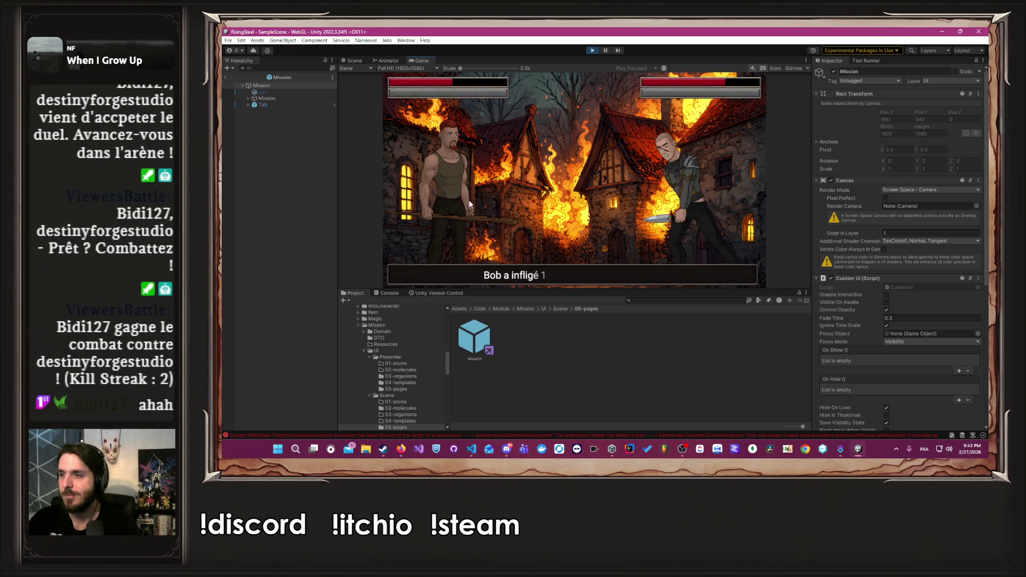
left_click(469, 203)
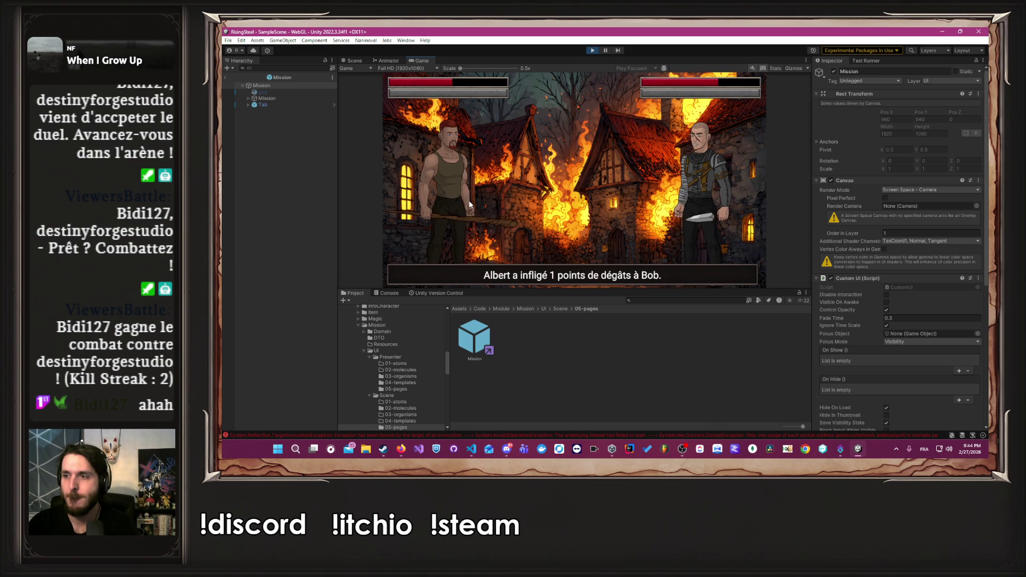
left_click(469, 200)
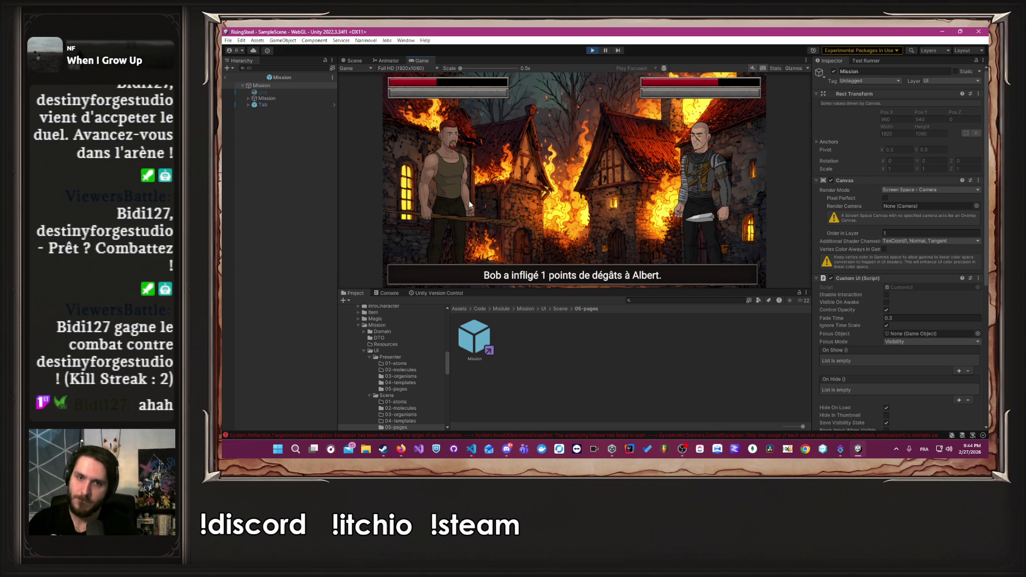
left_click(469, 199)
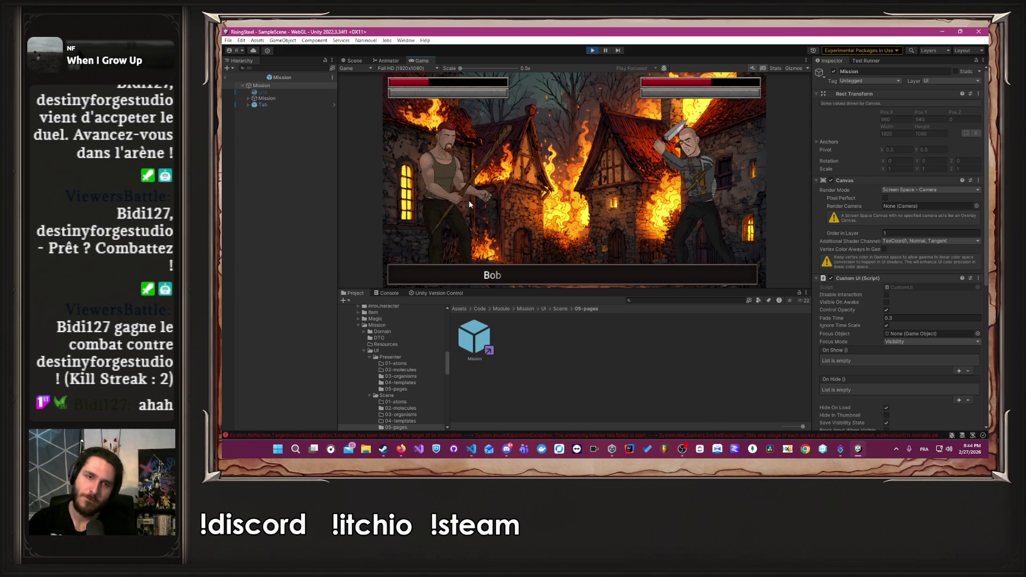
left_click(469, 200)
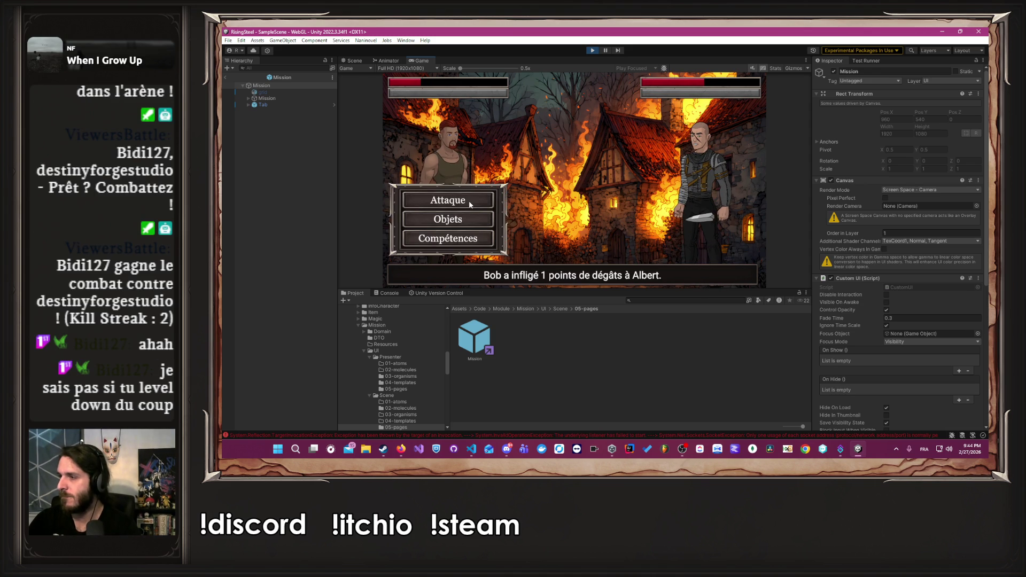
left_click(470, 202)
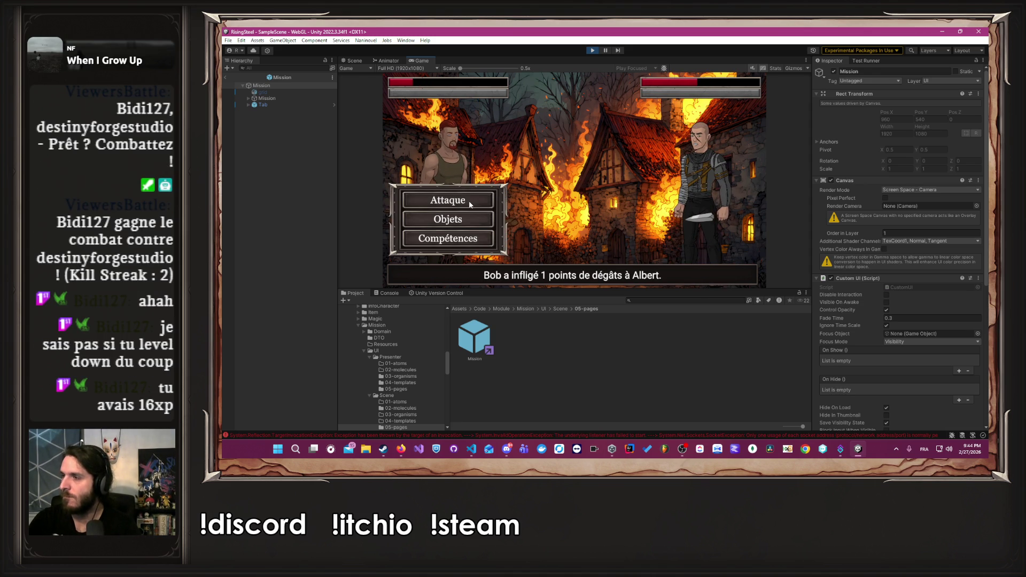
key("alt+Tab")
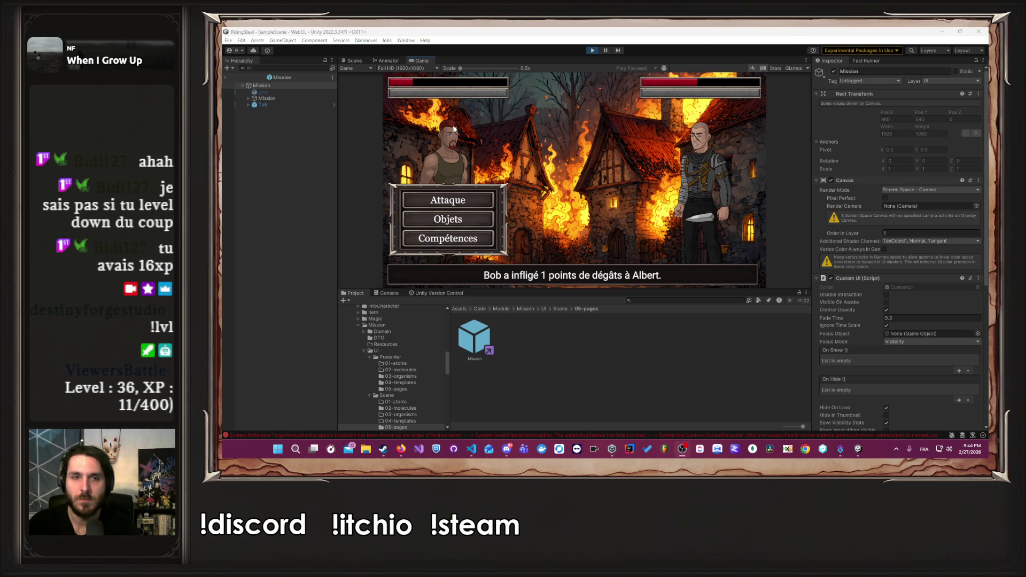
left_click(462, 205)
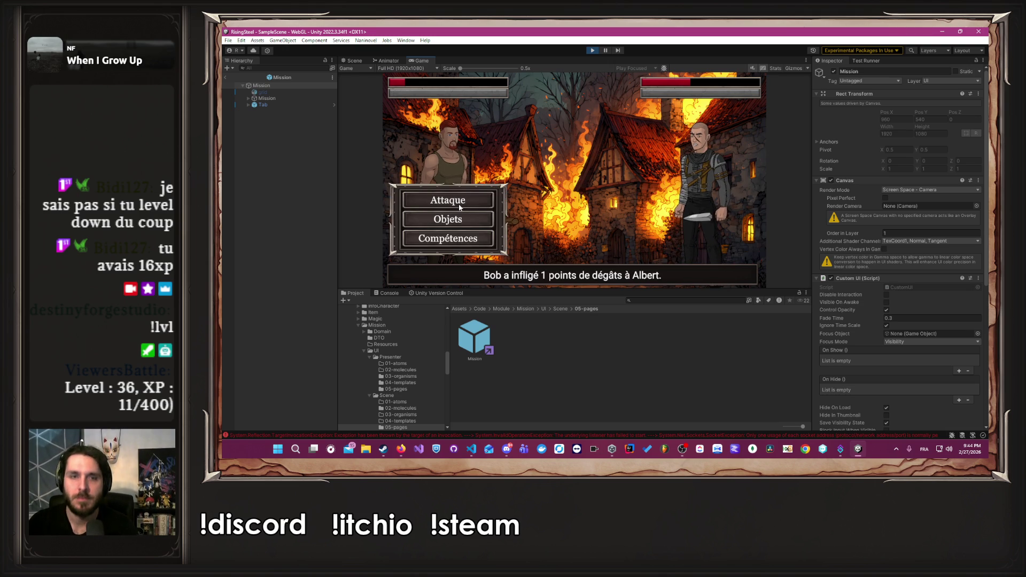
left_click(458, 203)
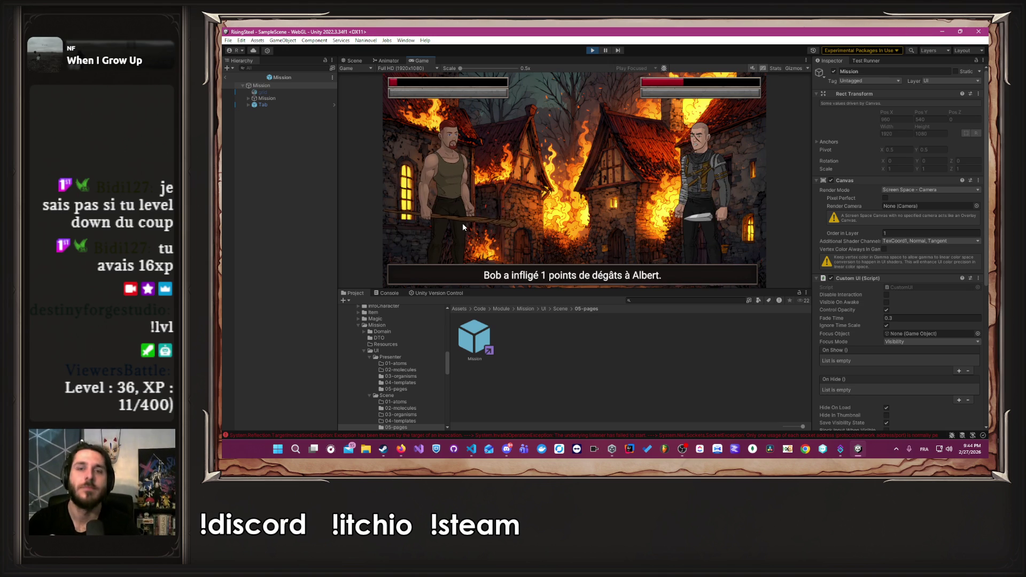
left_click(461, 204)
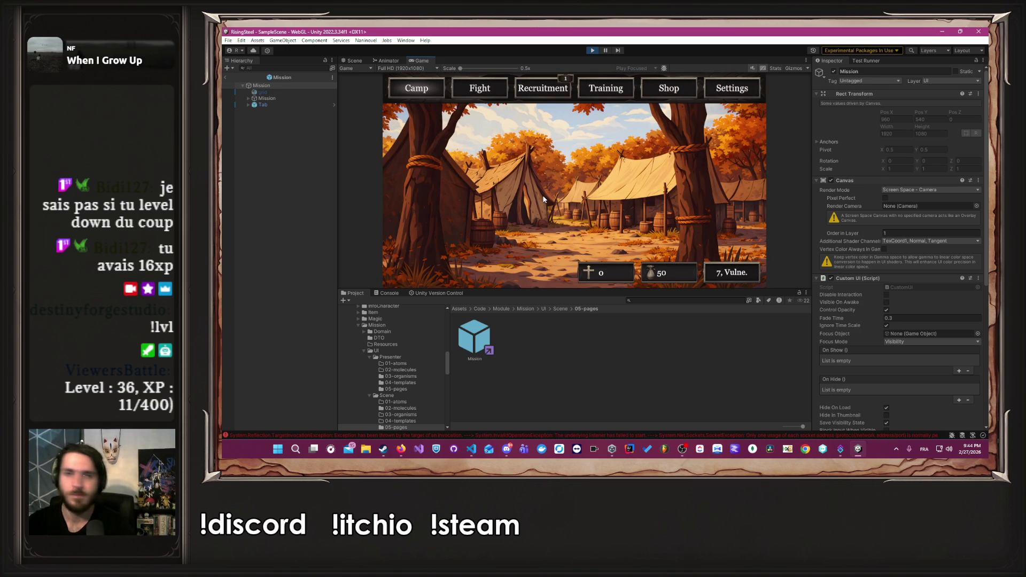
Open Fight > Mission, select Défense du village d'Écorce Noire, and click through its scene back to camp.
left_click(479, 88)
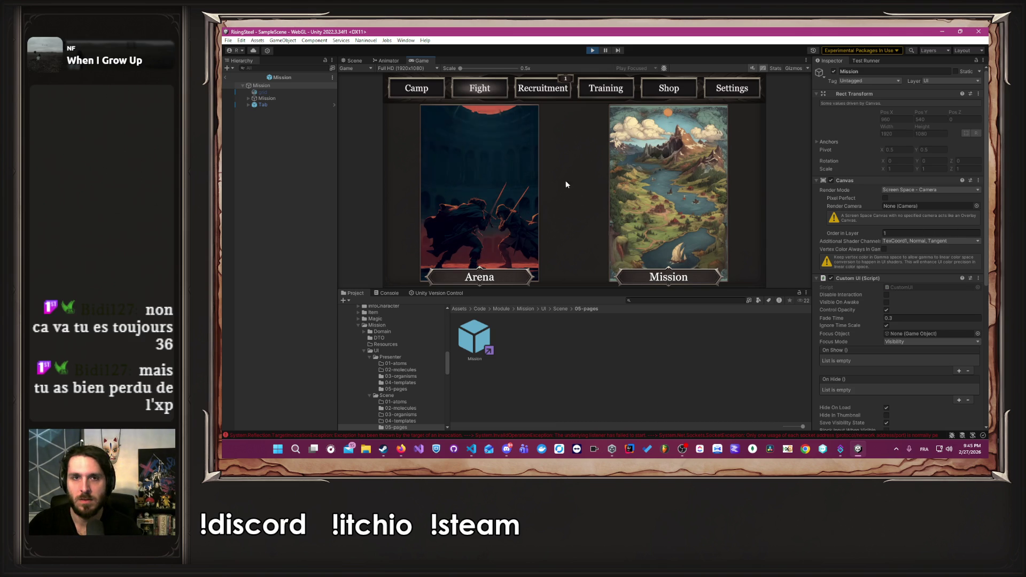
left_click(623, 180)
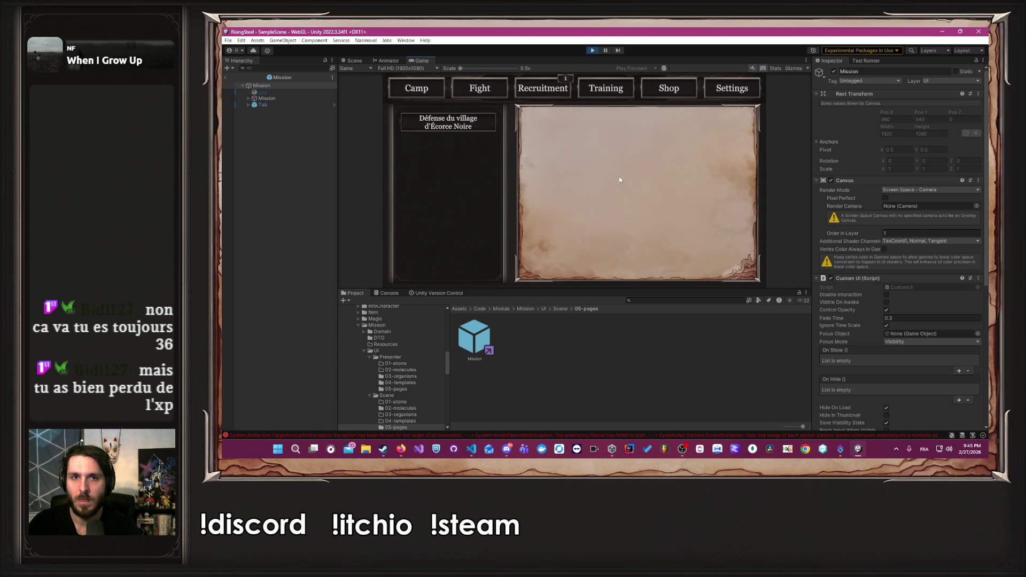
left_click(435, 129)
left_click(659, 266)
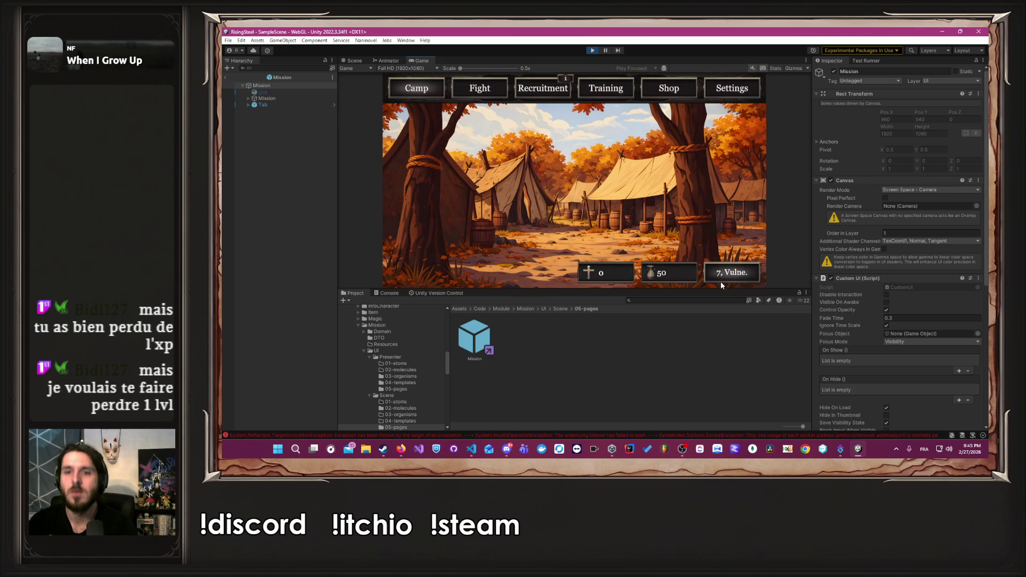
left_click(725, 275)
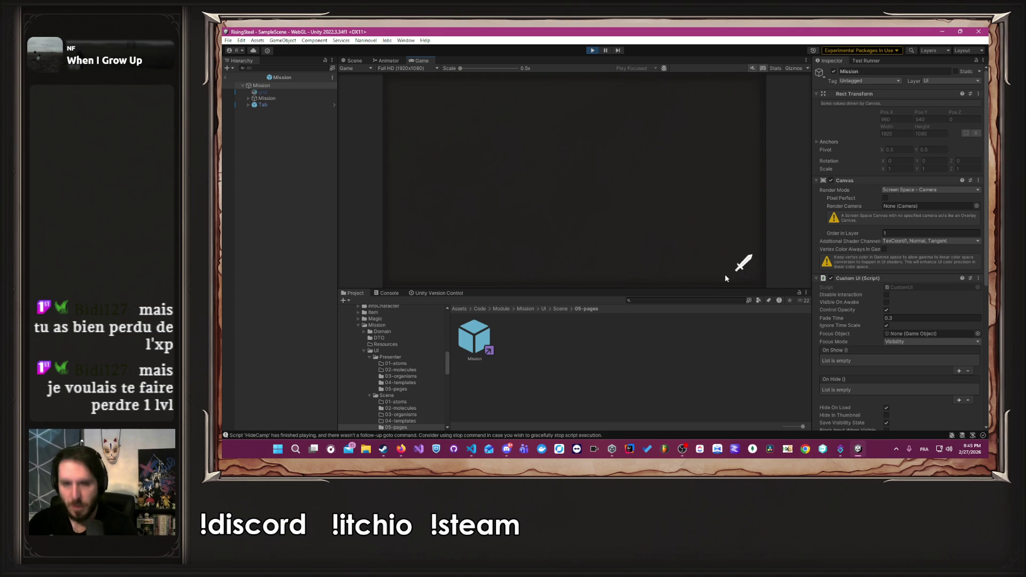
Restart play mode, begin a new game, submit the name, pick a character and skip the tutorial.
left_click(591, 50)
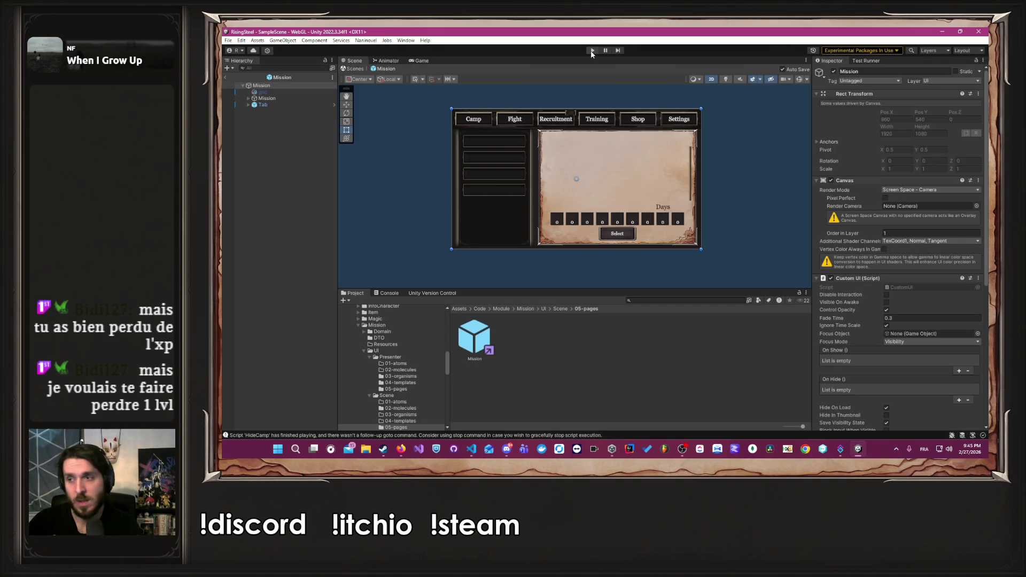
left_click(592, 52)
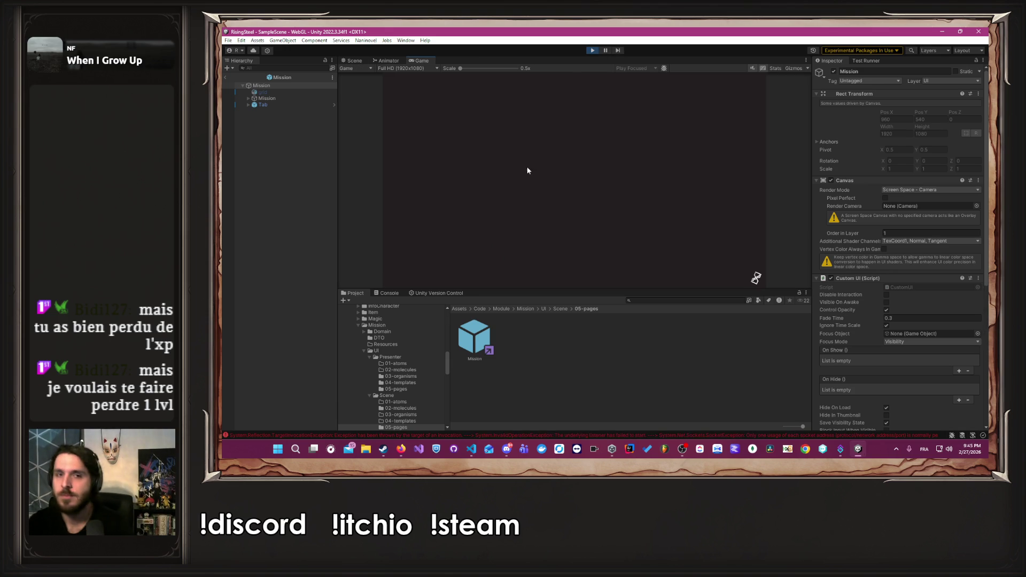
left_click(531, 134)
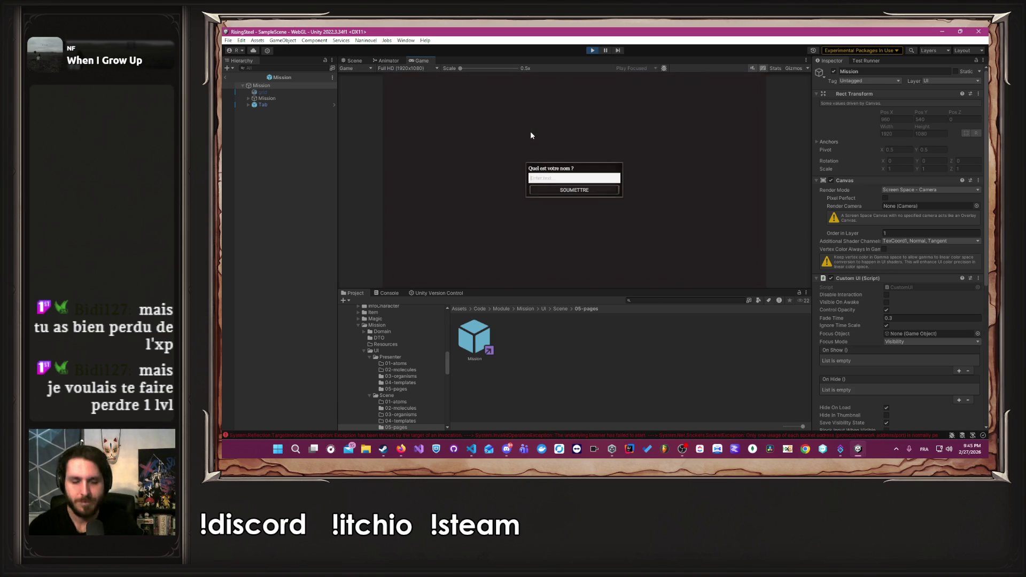
key("Return")
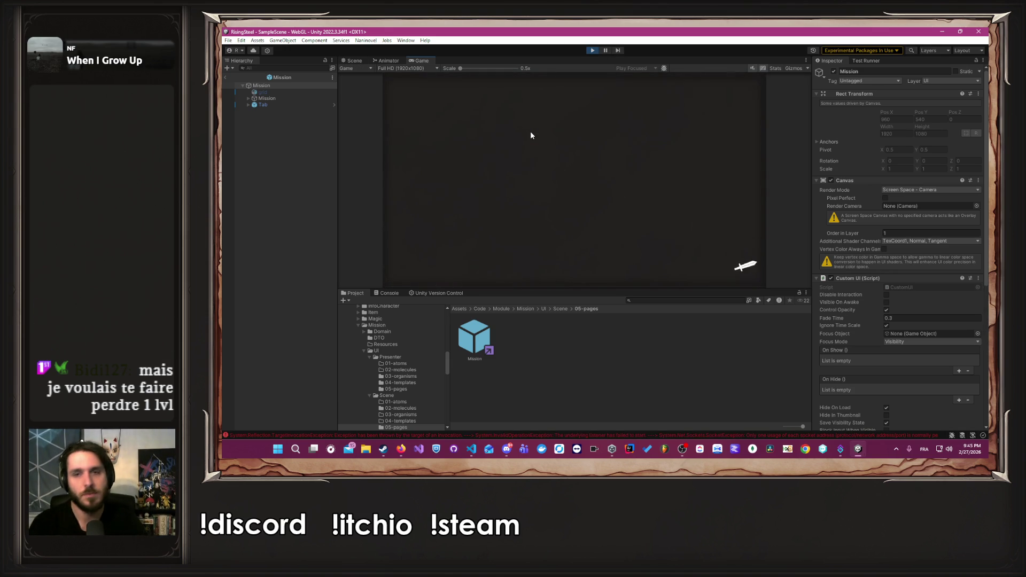
left_click(630, 210)
left_click(578, 193)
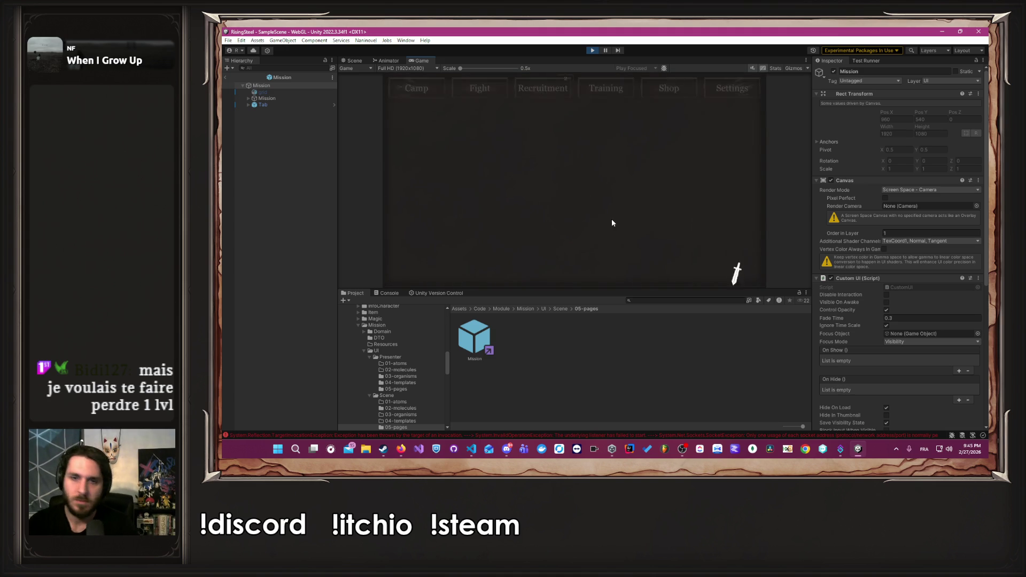
Go to Fight and open the Mission page again.
left_click(665, 212)
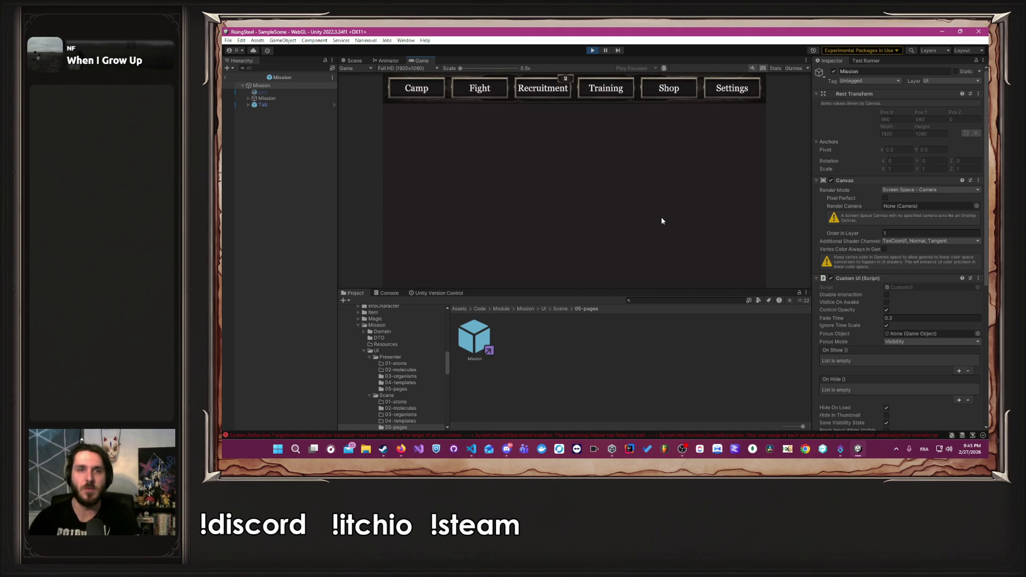
left_click(493, 89)
left_click(624, 183)
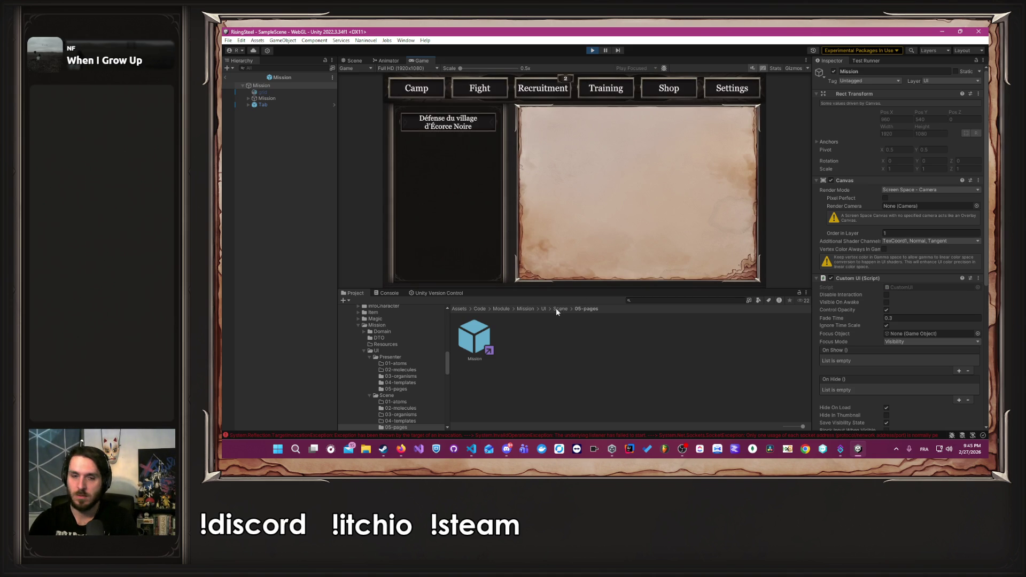
Check the browser window from the taskbar, then return to the Unity Editor.
mouse_move(410, 453)
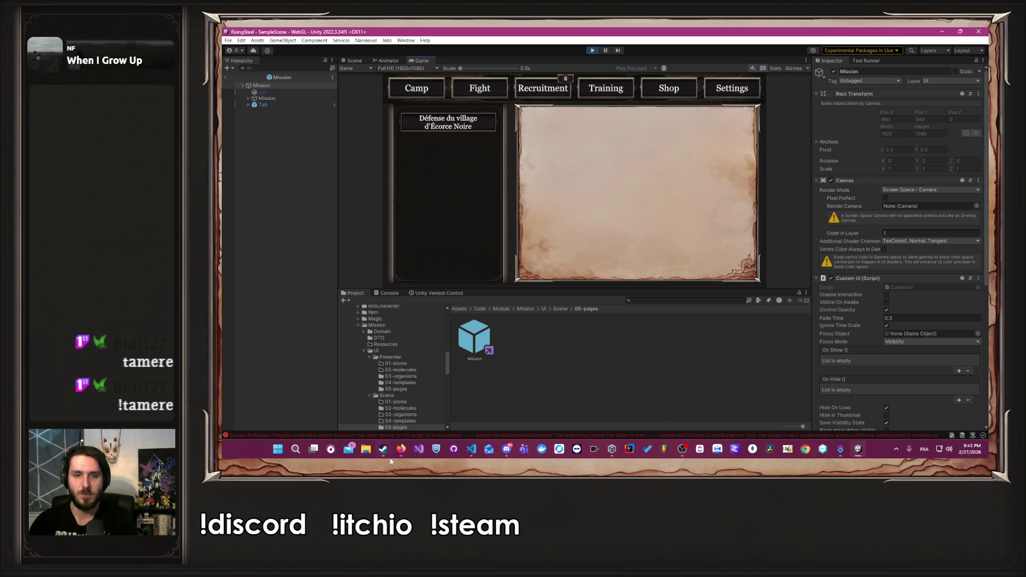
left_click(401, 449)
left_click(374, 412)
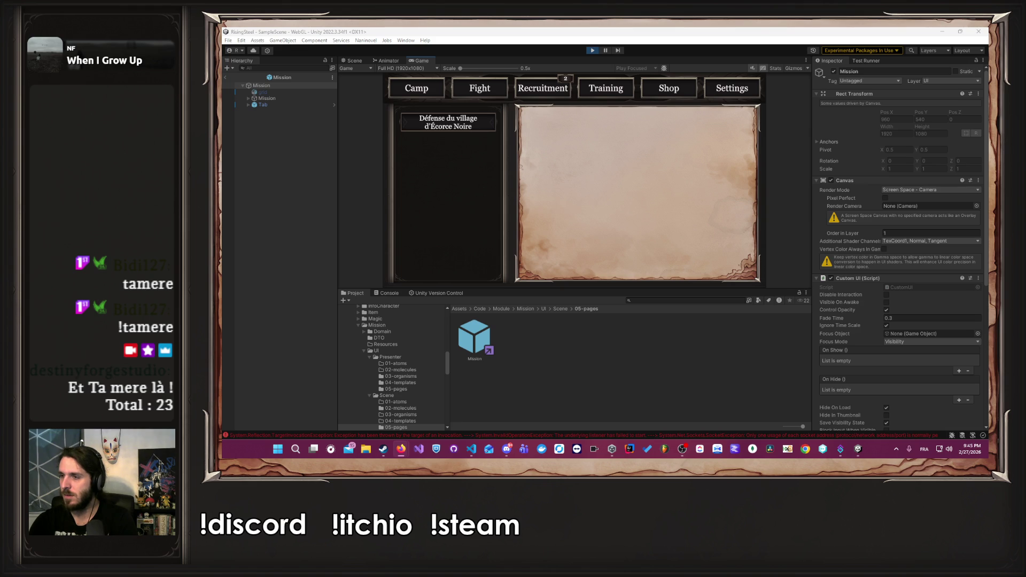
key("alt+Tab")
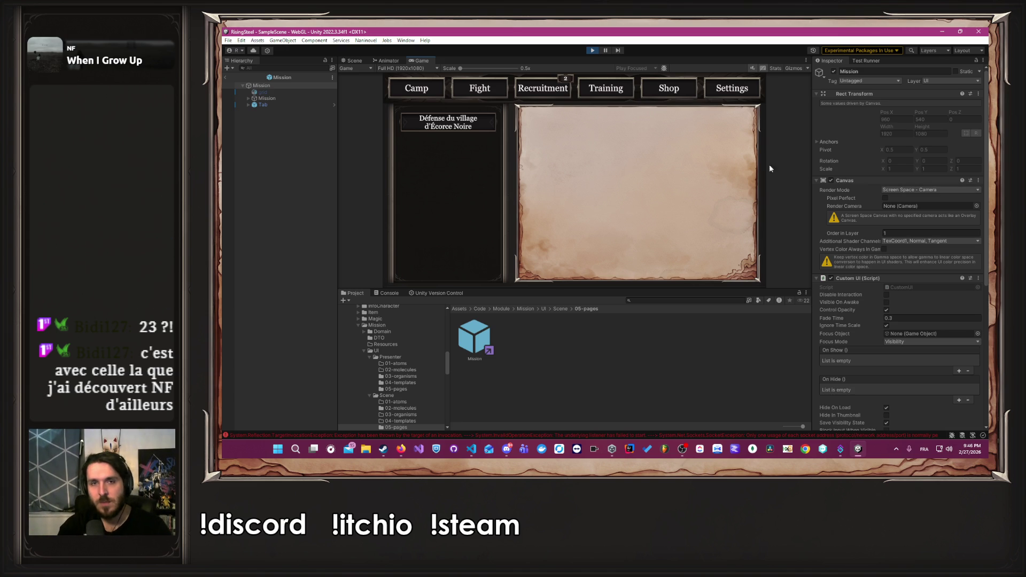
View the Training and Shop screens, then stop play mode and Alt+Tab.
left_click(583, 87)
left_click(650, 92)
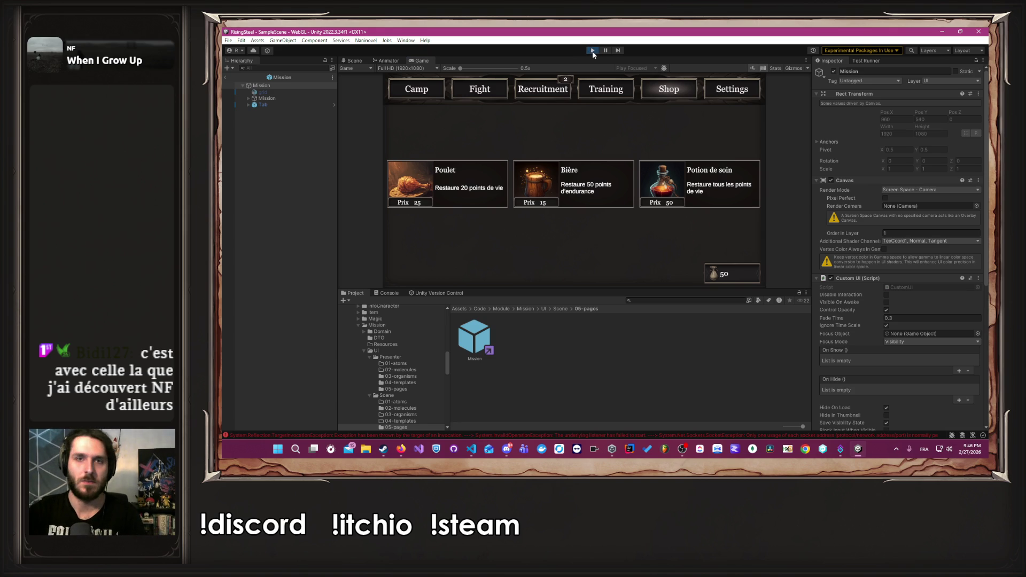
left_click(592, 52)
key("alt+Tab")
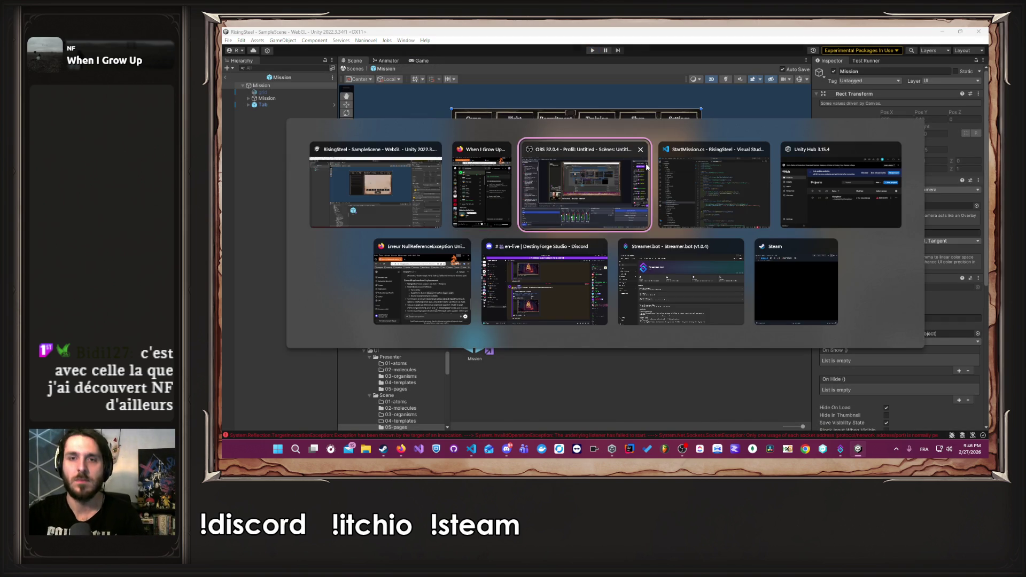
In VS Code, close the open code files and open PCamp.cs.
key("Tab")
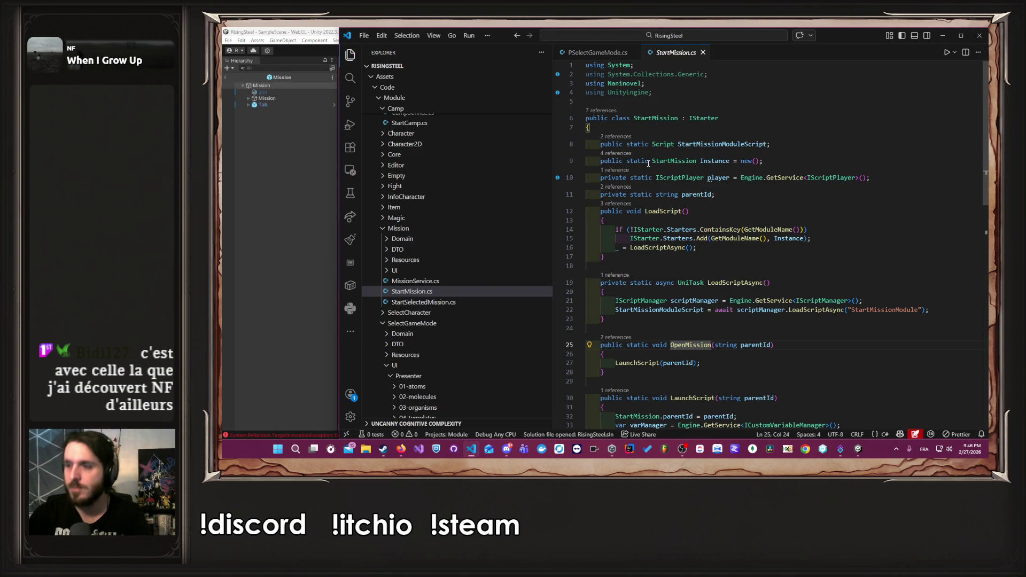
scroll(748, 172, "down", 5)
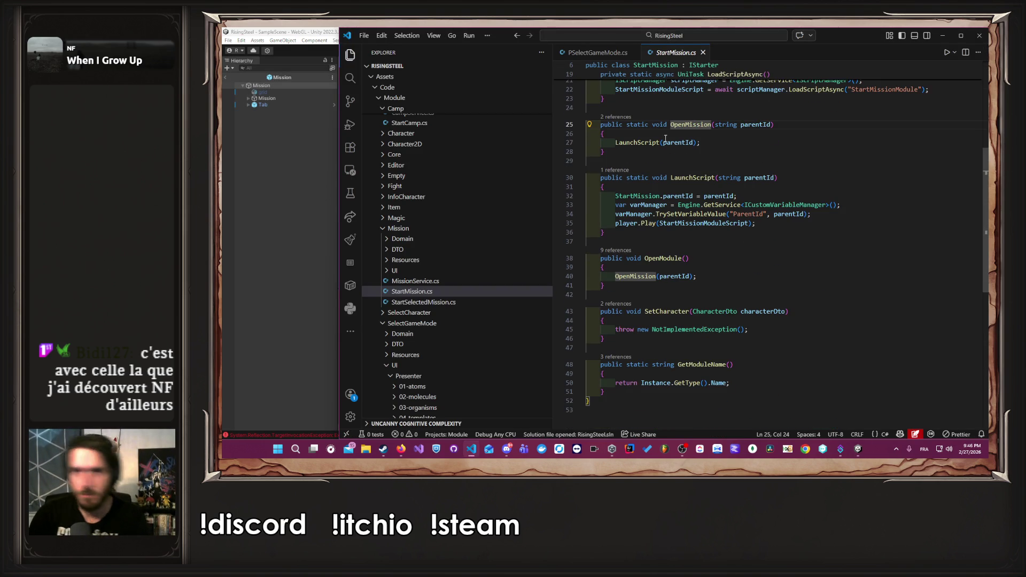
middle_click(606, 53)
middle_click(607, 54)
scroll(492, 192, "down", 5)
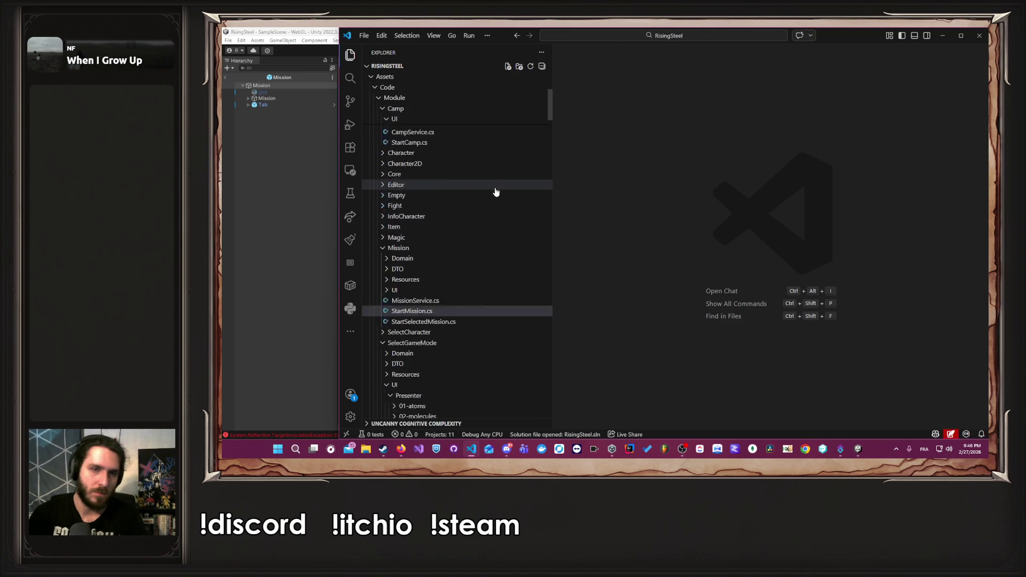
scroll(496, 198, "up", 10)
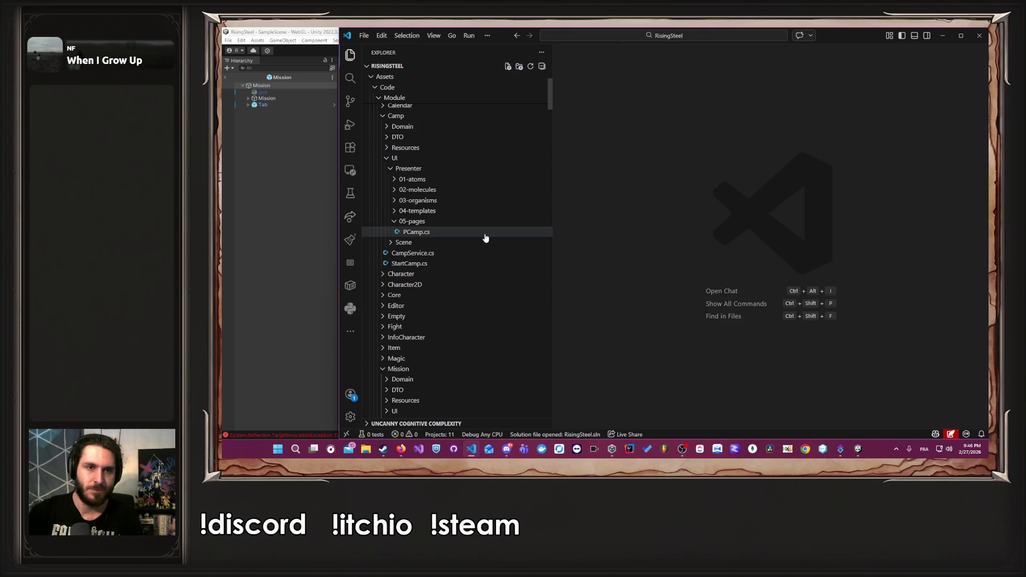
left_click(486, 234)
Jump from InitCalendar to OpenCalendar's definition in StartCalendar.cs, then return to Unity.
scroll(818, 242, "down", 3)
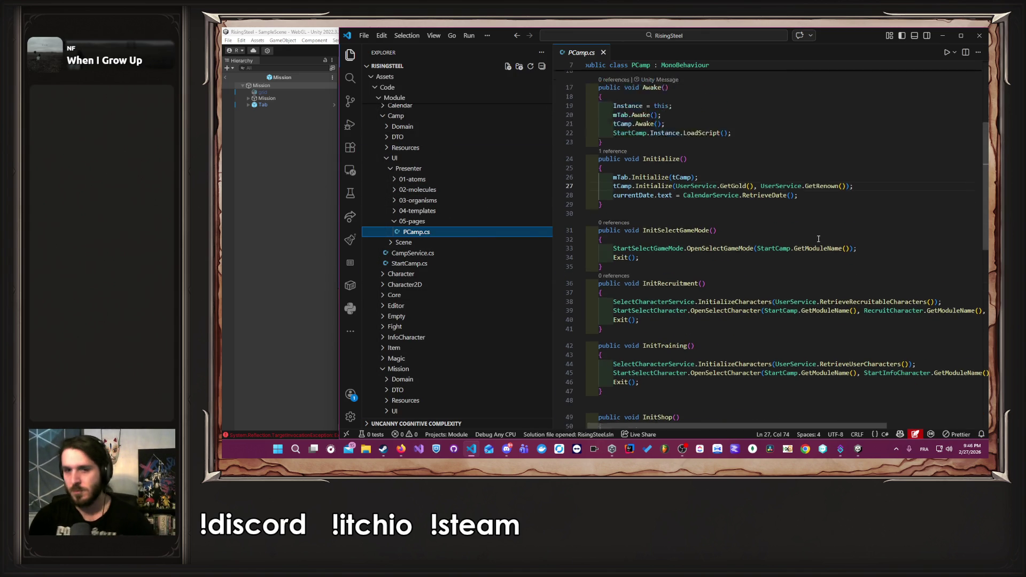
scroll(818, 241, "down", 5)
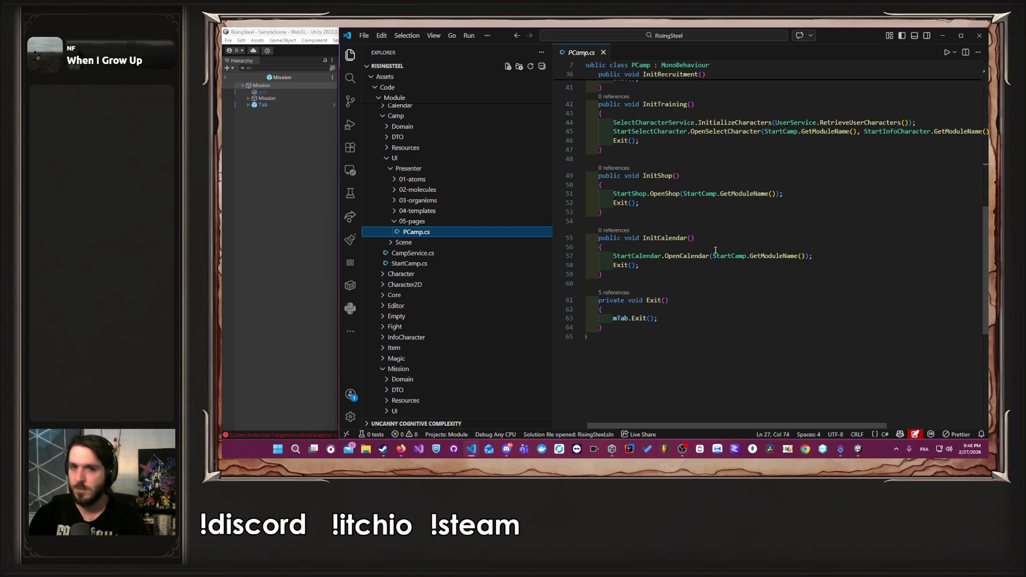
left_click(690, 256, "ctrl")
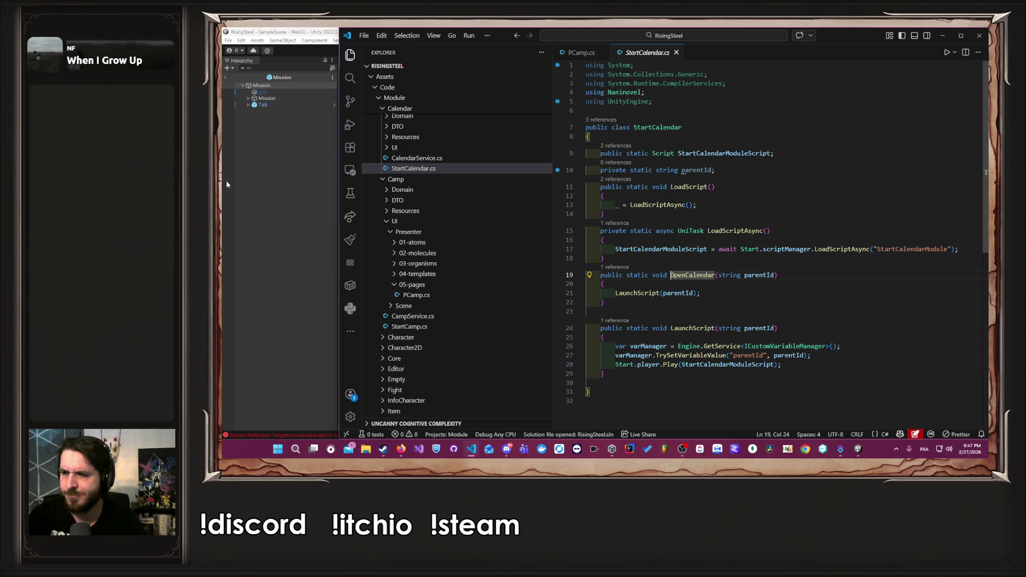
left_click(284, 207)
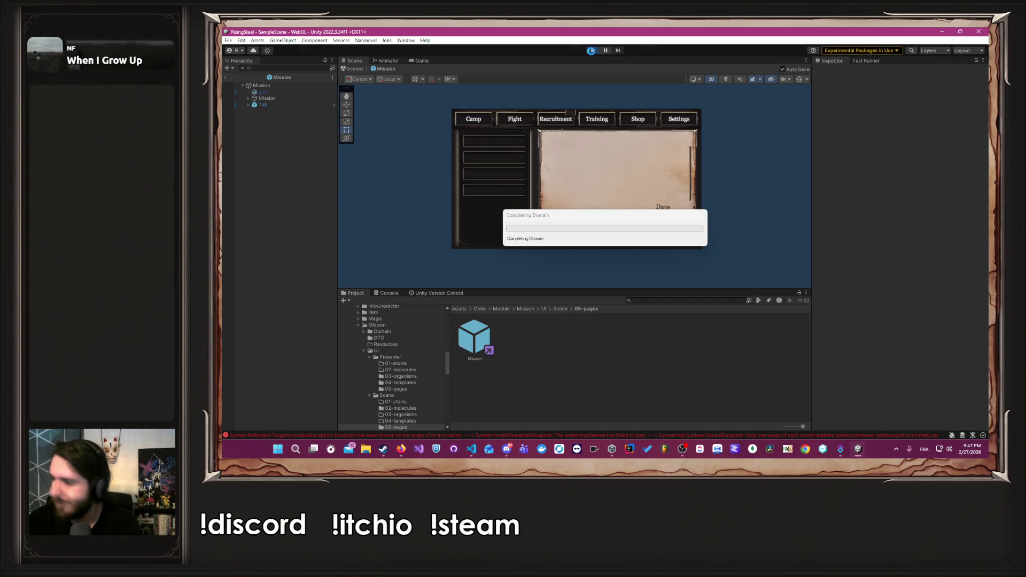
Enter Play mode, choose a character and skip the tutorial.
left_click(591, 50)
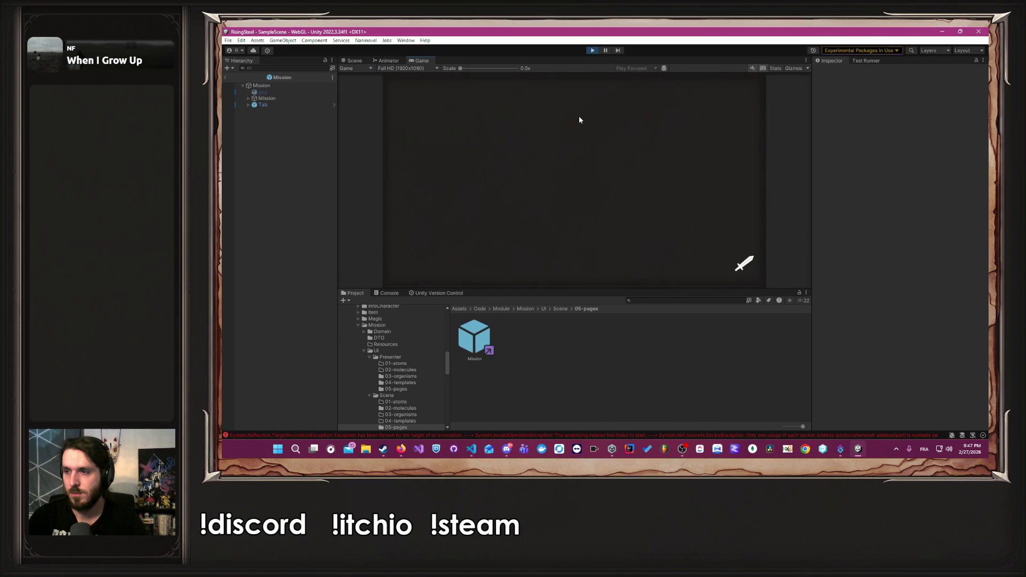
left_click(481, 203)
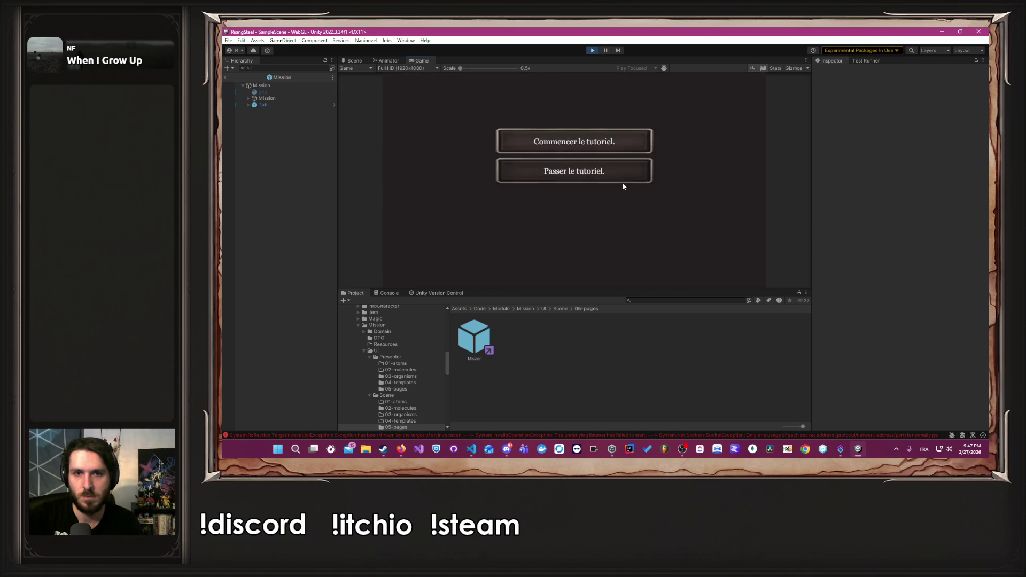
left_click(607, 171)
key("alt+Tab")
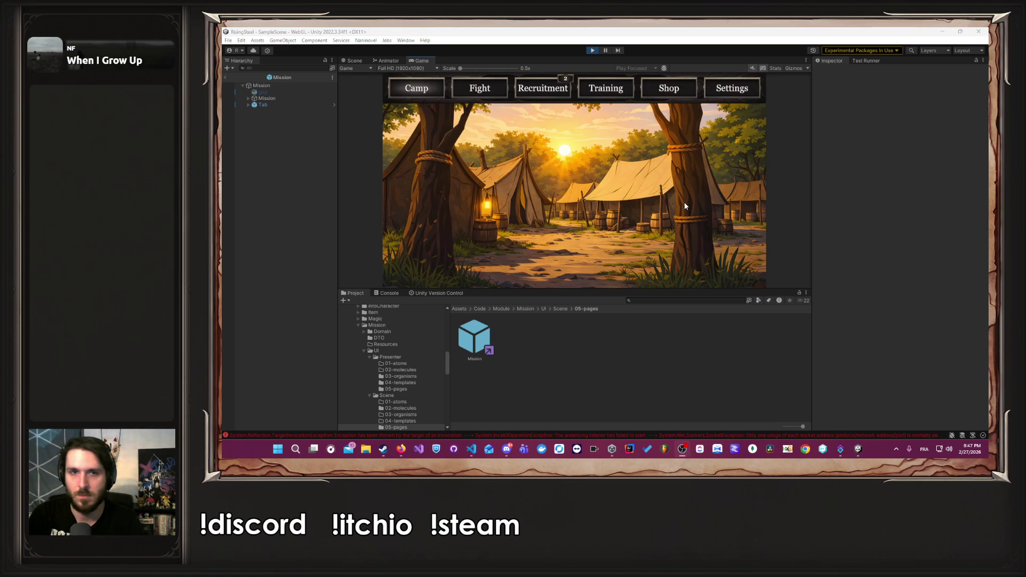
left_click(574, 168)
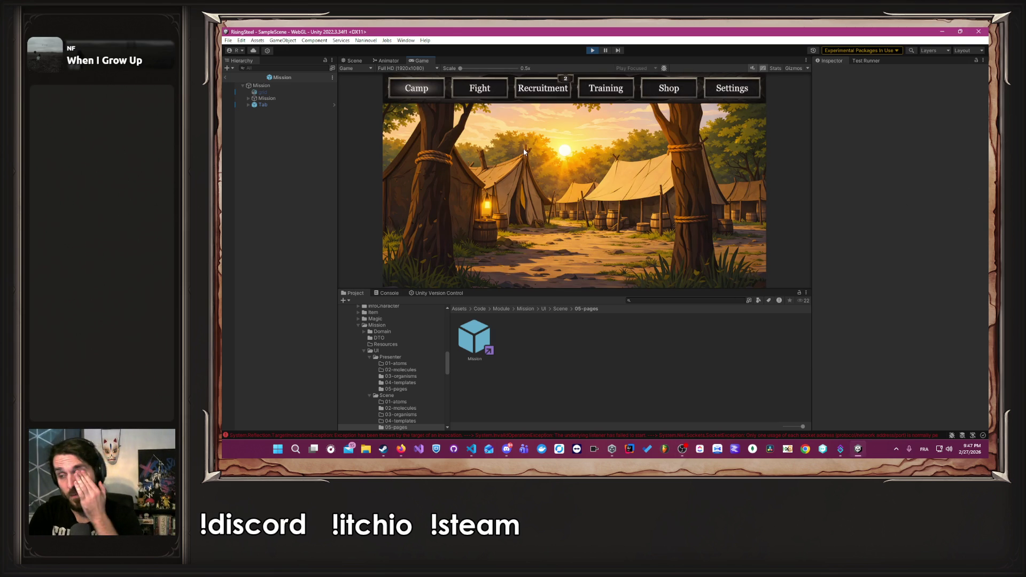
Visit the Fight and Camp pages, open the calendar from the date, then stop playing.
left_click(501, 92)
left_click(419, 89)
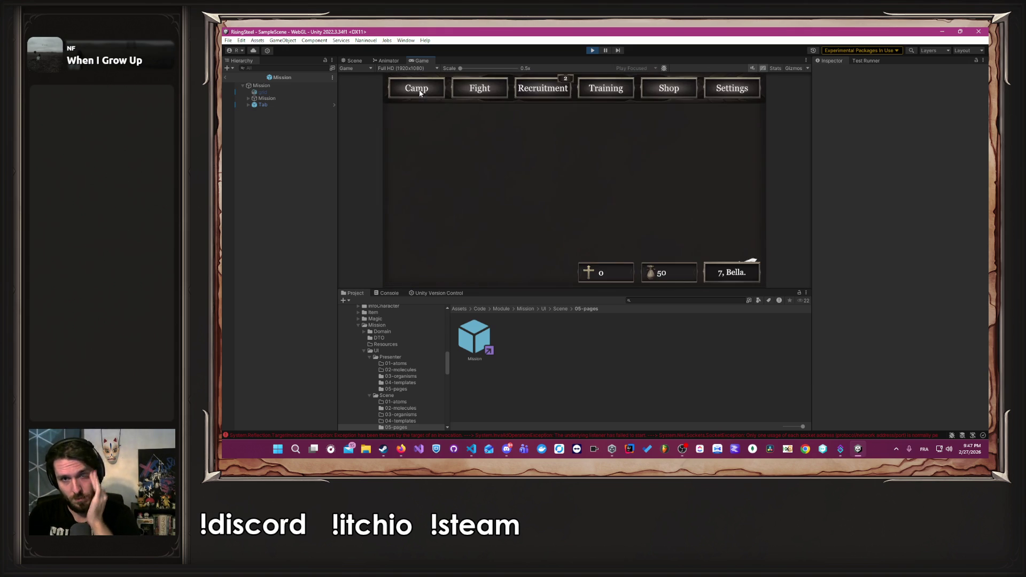
left_click(736, 278)
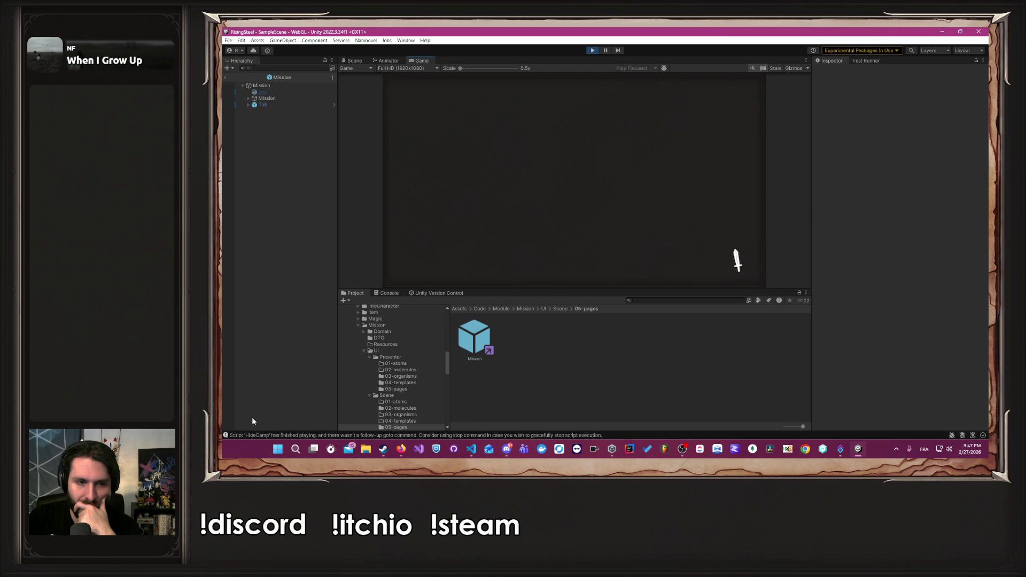
left_click(592, 50)
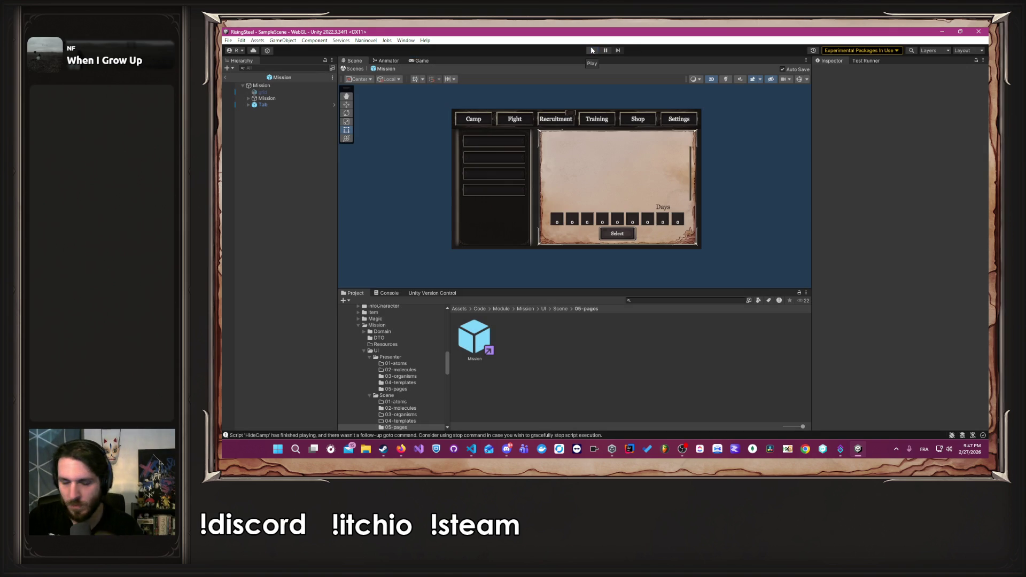
In PCamp.cs InitCalendar, move Exit(); above StartCalendar.OpenCalendar, then return to Unity to recompile.
key("alt+Tab")
key("alt+Tab")
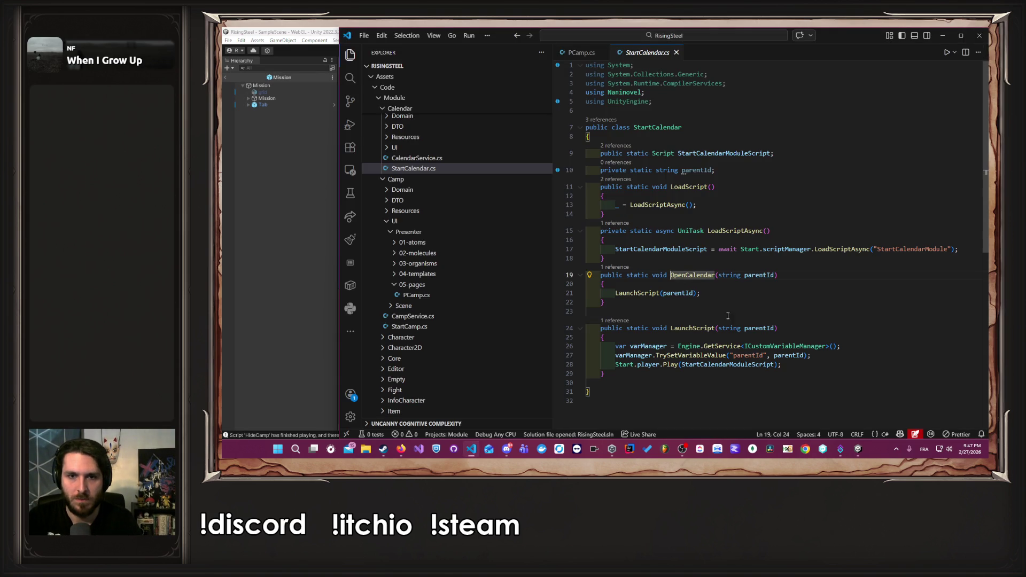
key("F12")
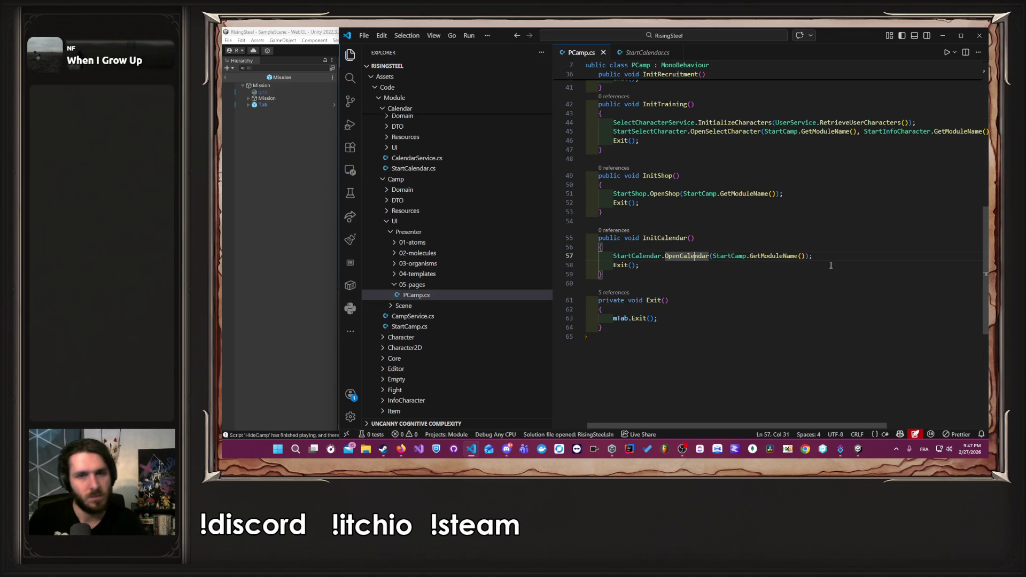
left_click(798, 266)
scroll(799, 266, "up", 2)
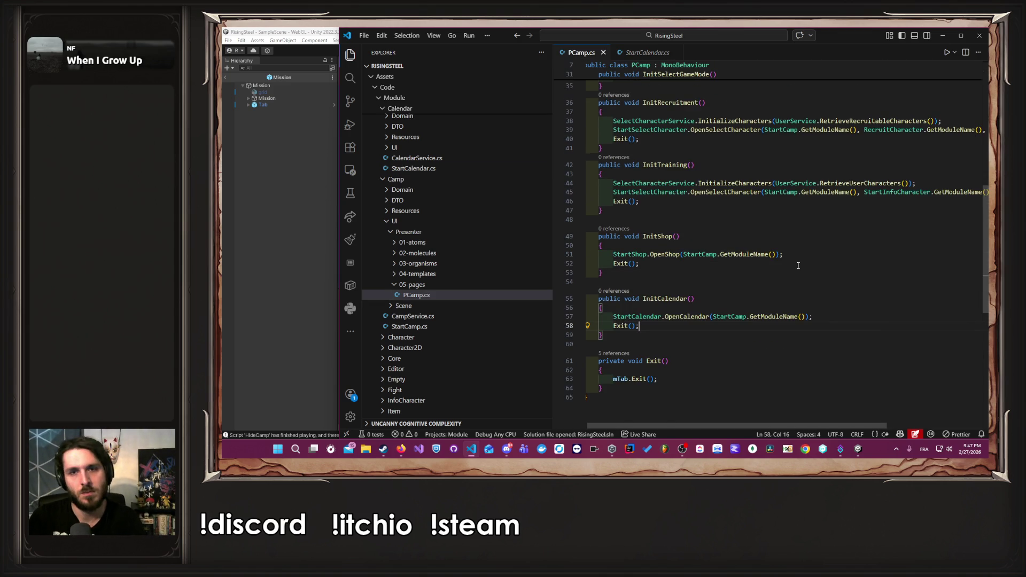
scroll(799, 266, "up", 2)
scroll(800, 266, "down", 3)
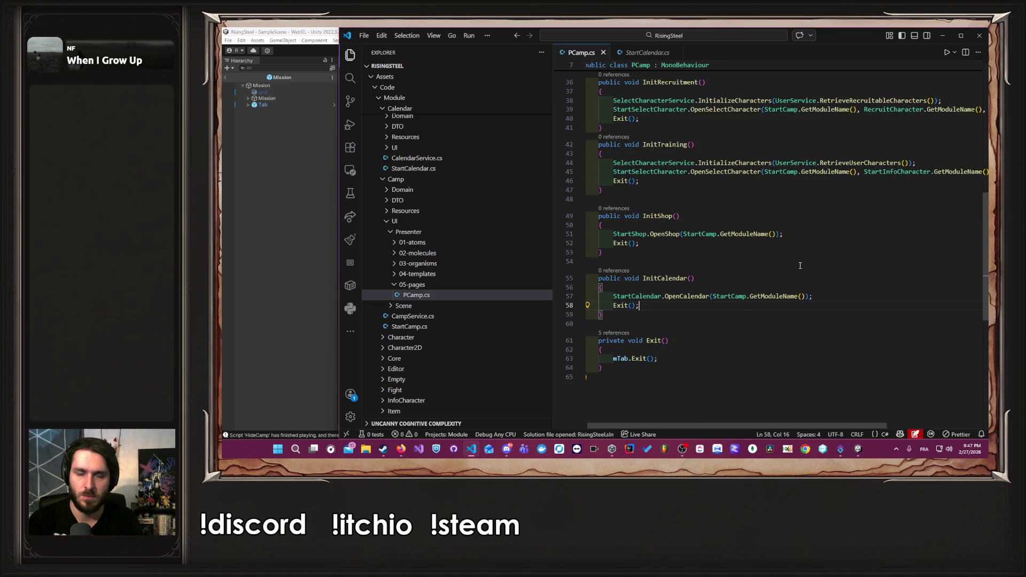
key("alt+Up")
left_click(284, 194)
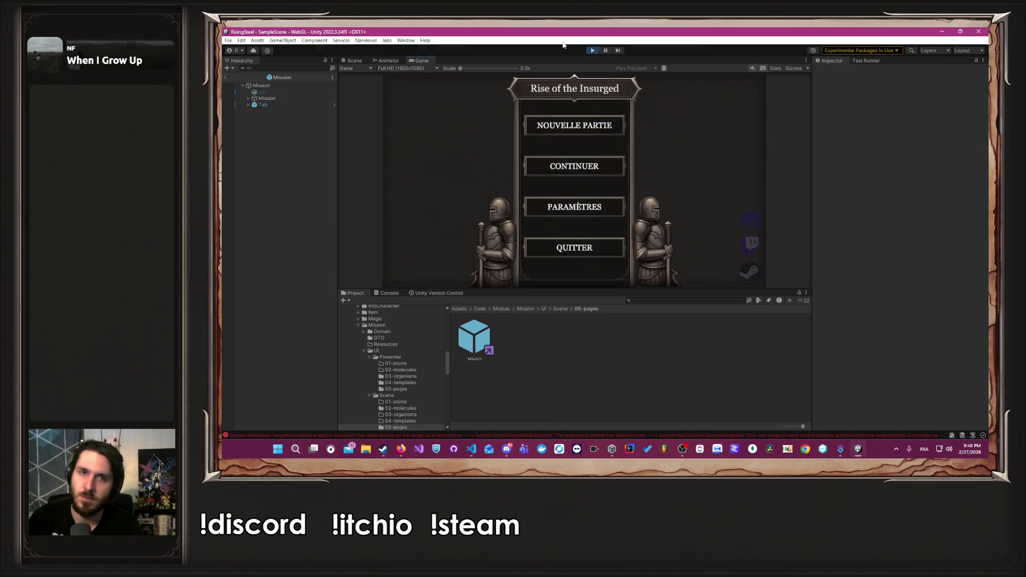
Start a Nouvelle Partie with the male character, skip the tutorial and go to Camp.
left_click(561, 132)
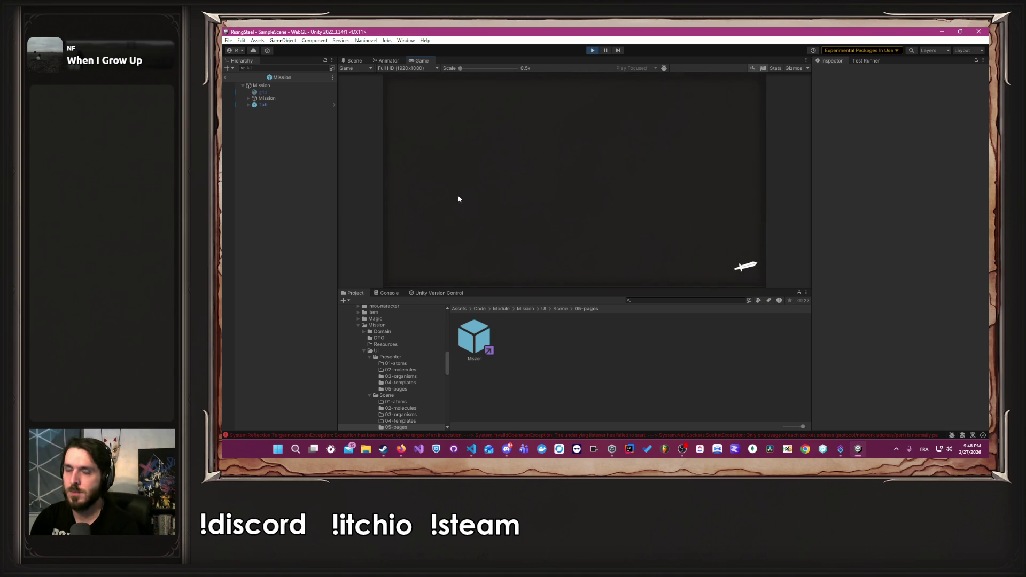
left_click(629, 205)
left_click(585, 180)
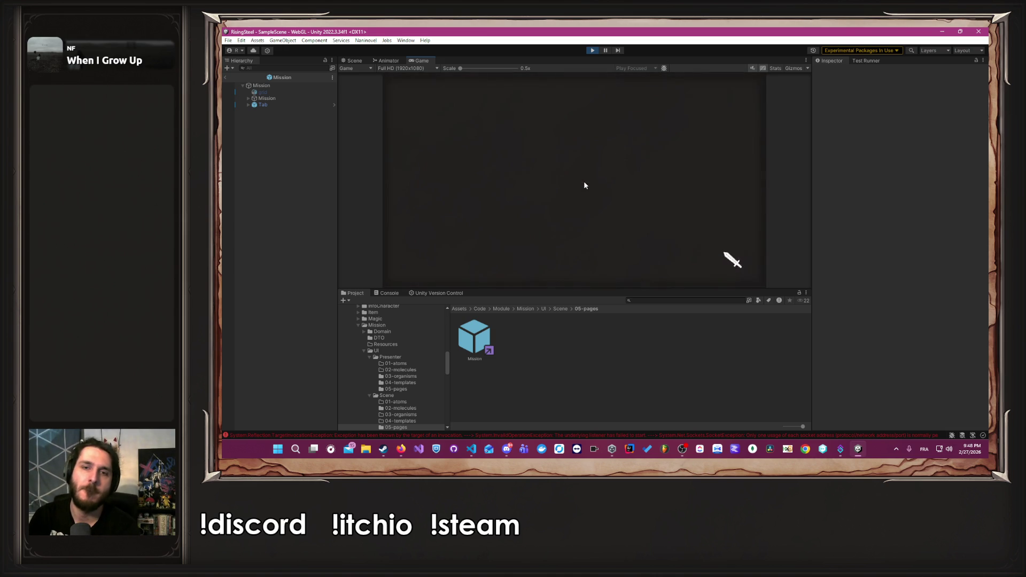
left_click(435, 89)
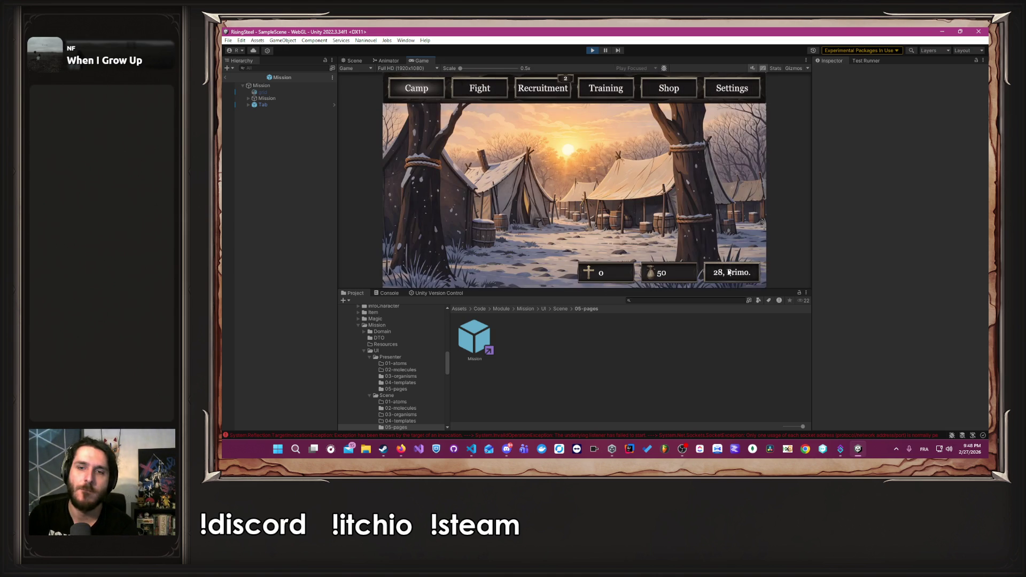
Open and close the Primora calendar from the camp date twice, then stop playing.
left_click(731, 272)
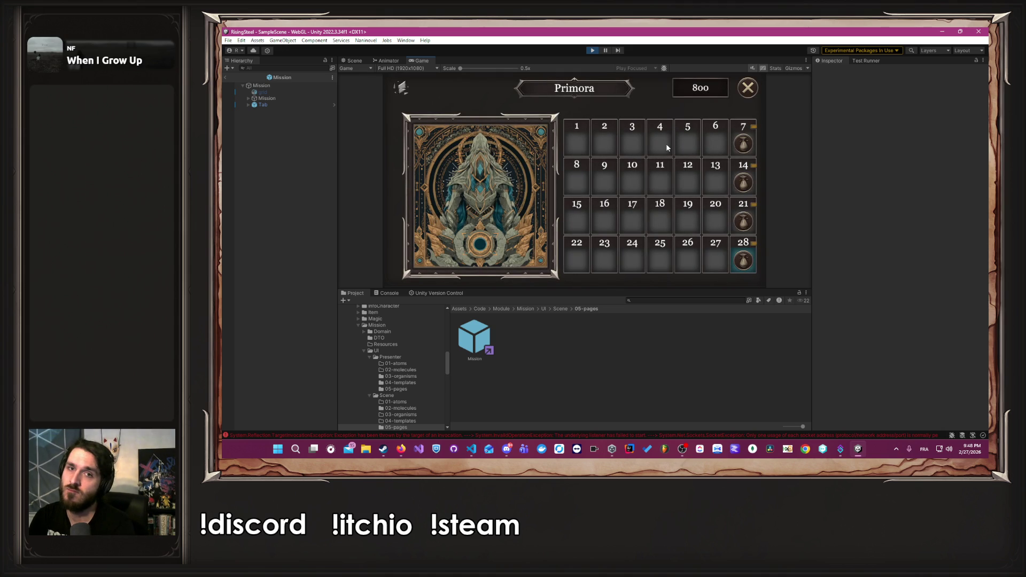
left_click(748, 87)
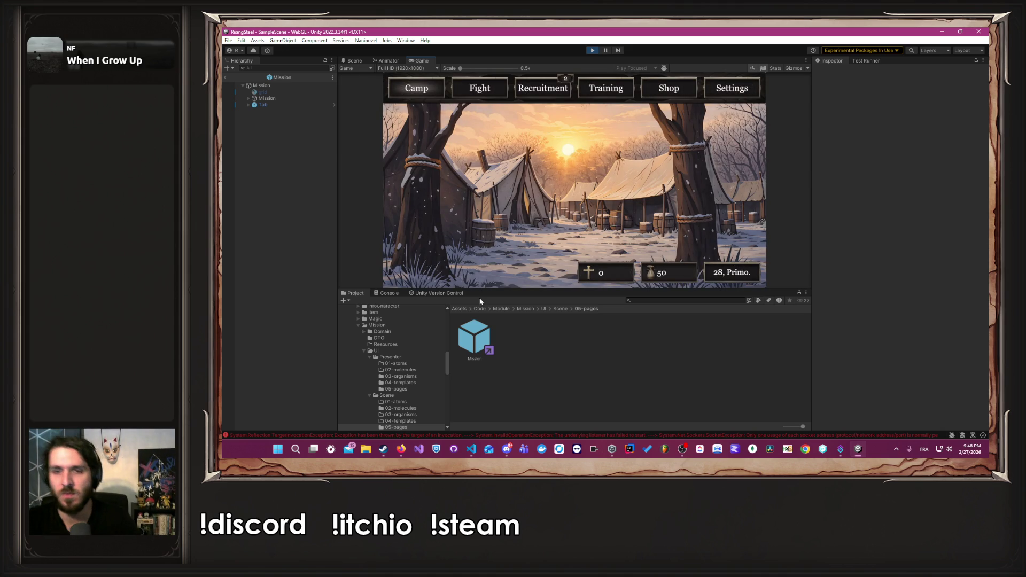
left_click(740, 278)
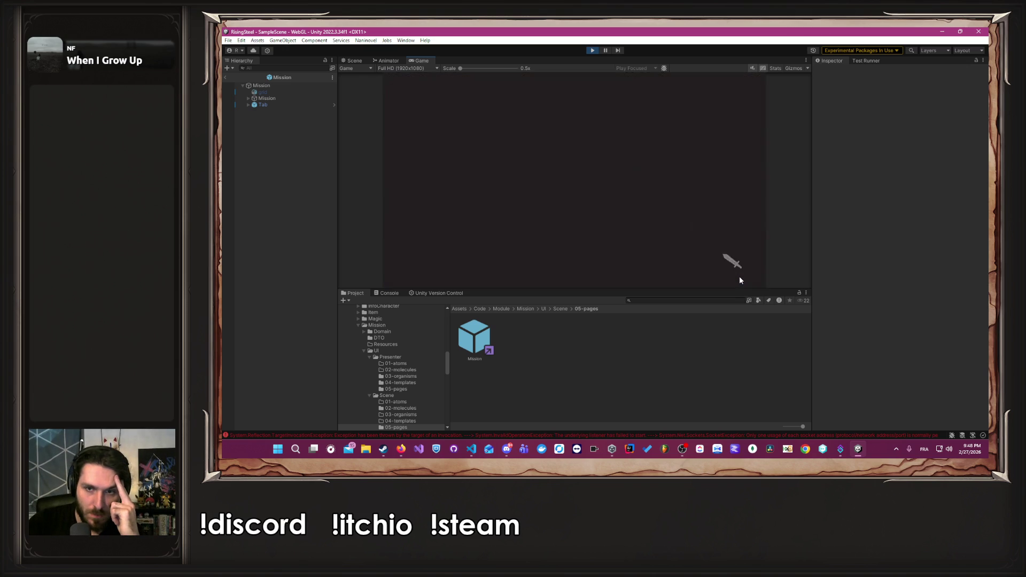
left_click(743, 95)
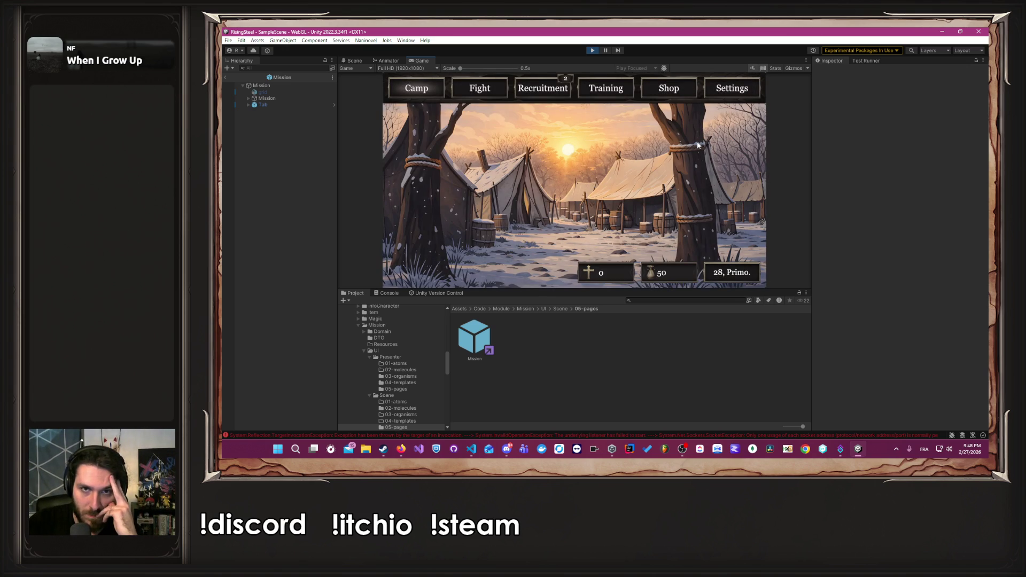
left_click(592, 50)
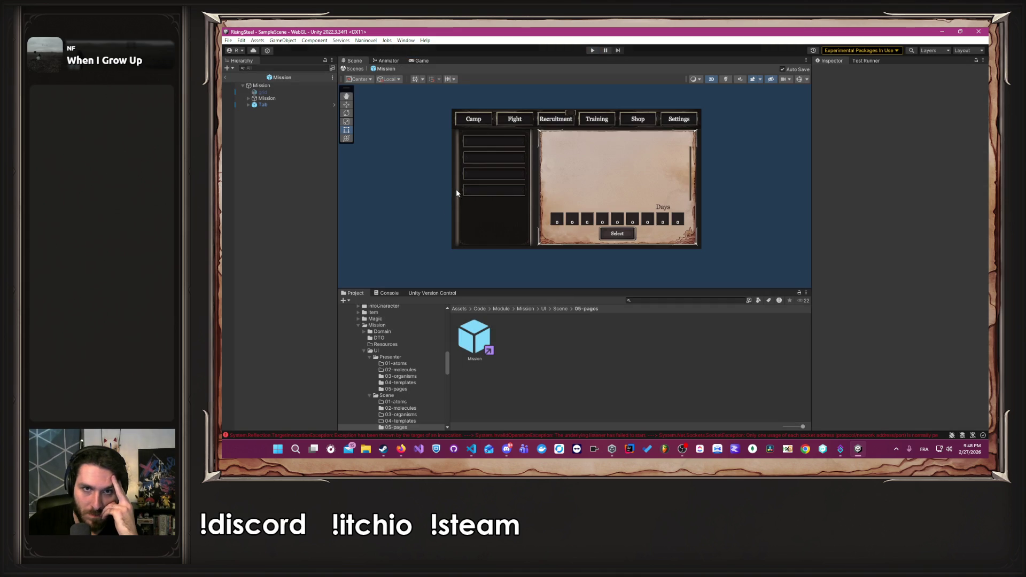
In the Tab prefab, set the Recruitment Number badge text to 2f and font size 35.
double_click(267, 104)
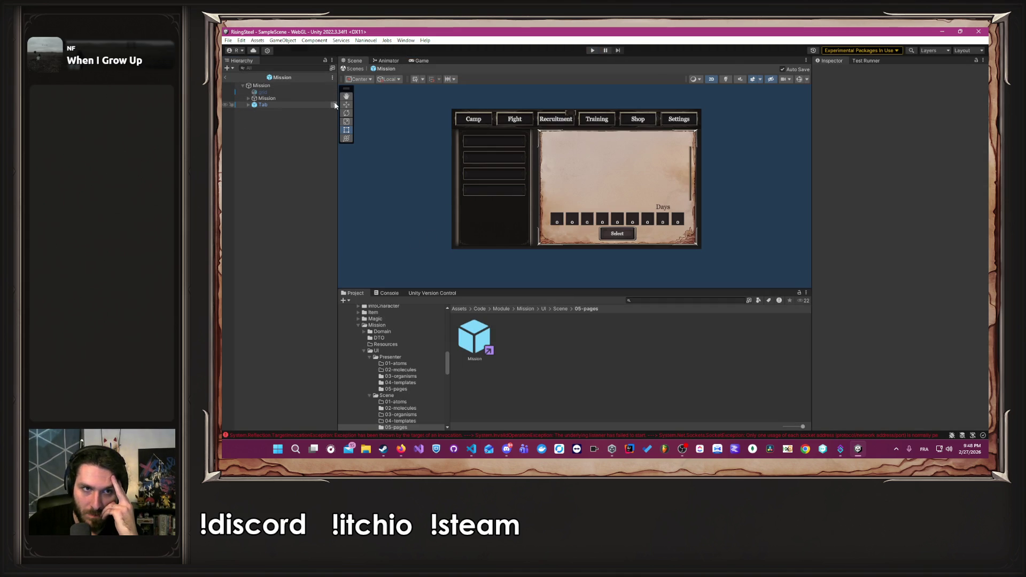
left_click(289, 137)
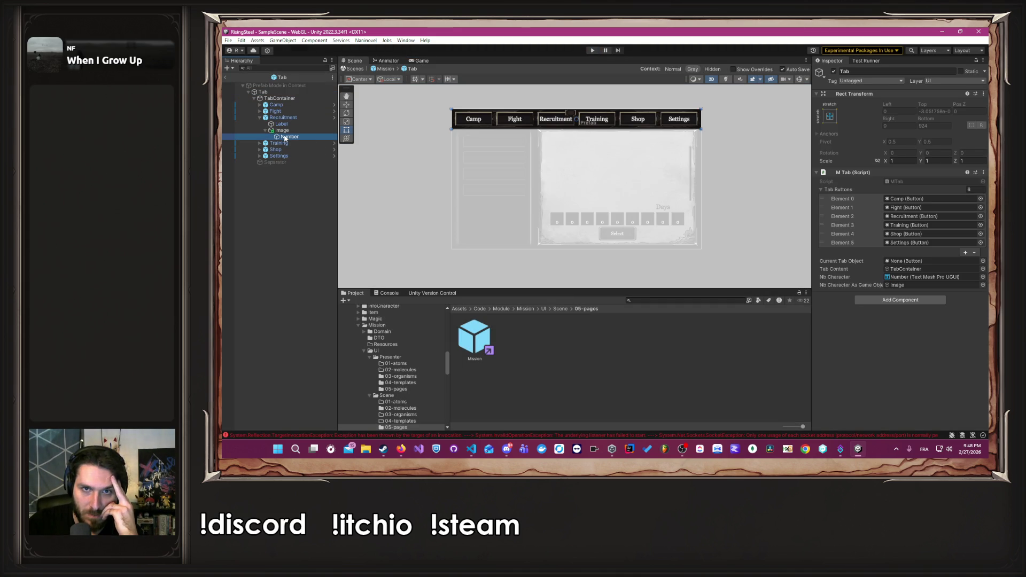
left_click(907, 226)
type("2f")
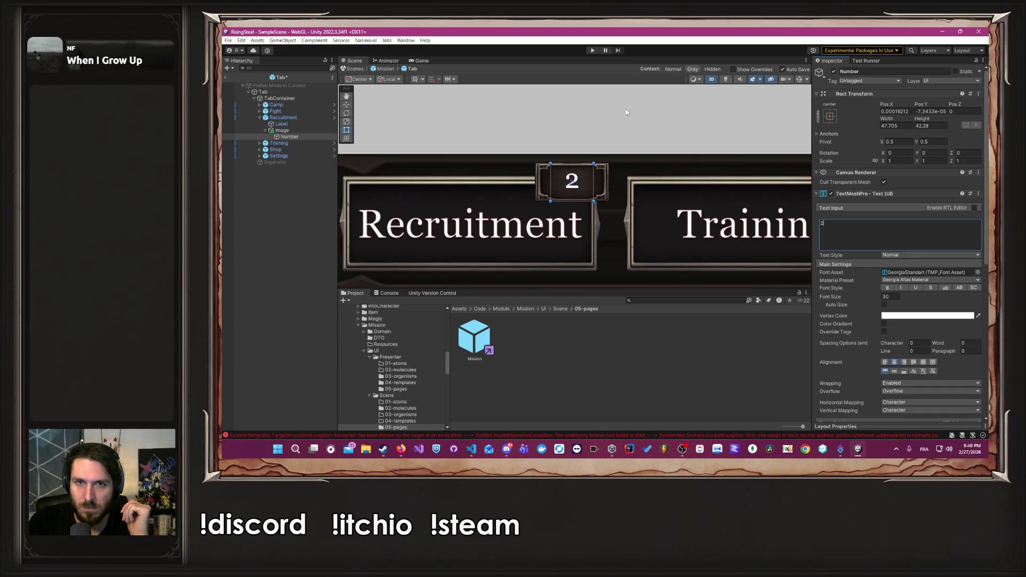
left_click(896, 296)
type("35")
key("BackSpace")
key("BackSpace")
type("40")
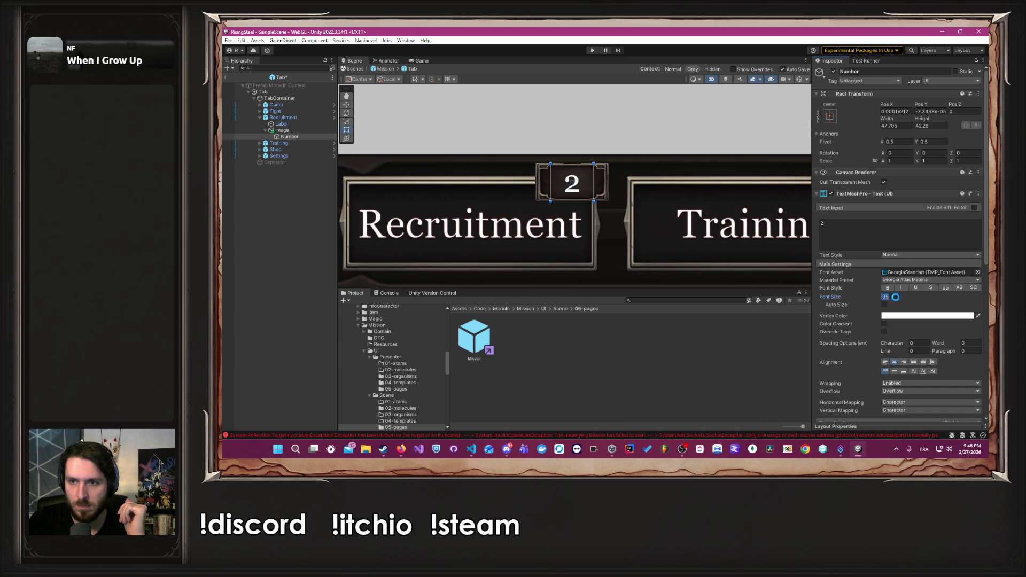
key("BackSpace")
key("BackSpace")
type("35")
left_click(655, 135)
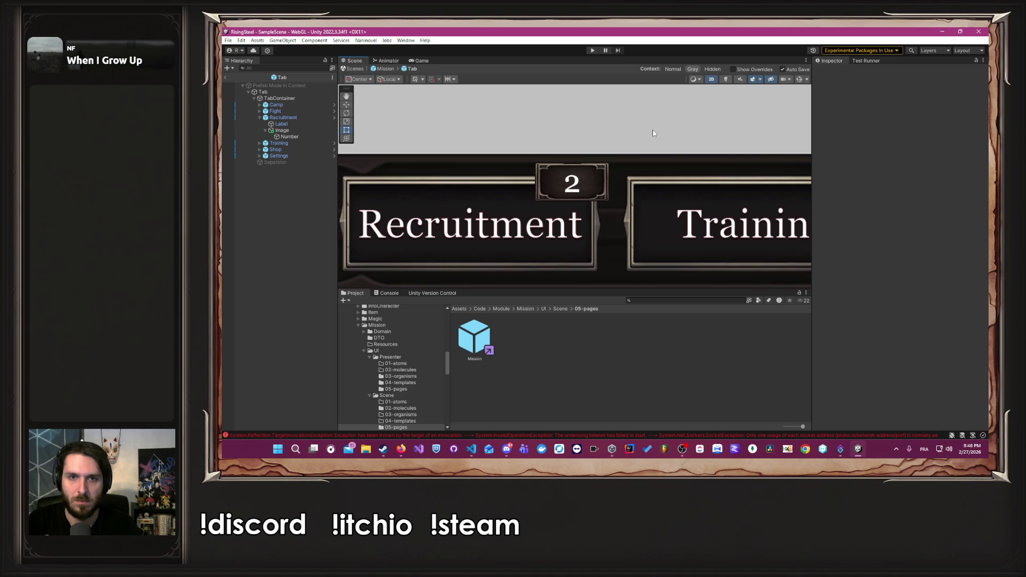
Reselect the Number badge, check the browser, then exit the Tab prefab to the Mission scene.
scroll(652, 133, "down", 5)
left_click(297, 137)
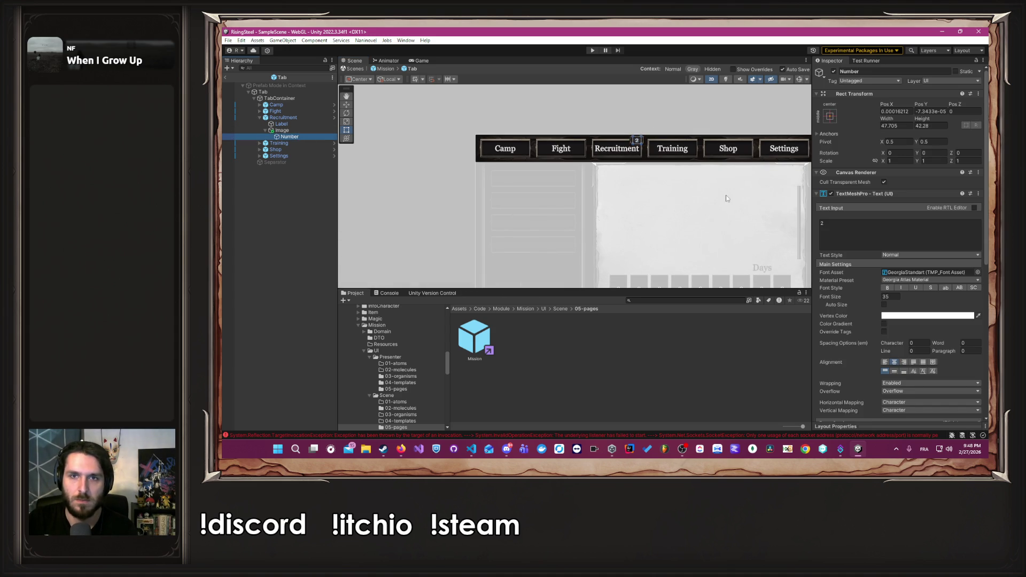
left_click(695, 105)
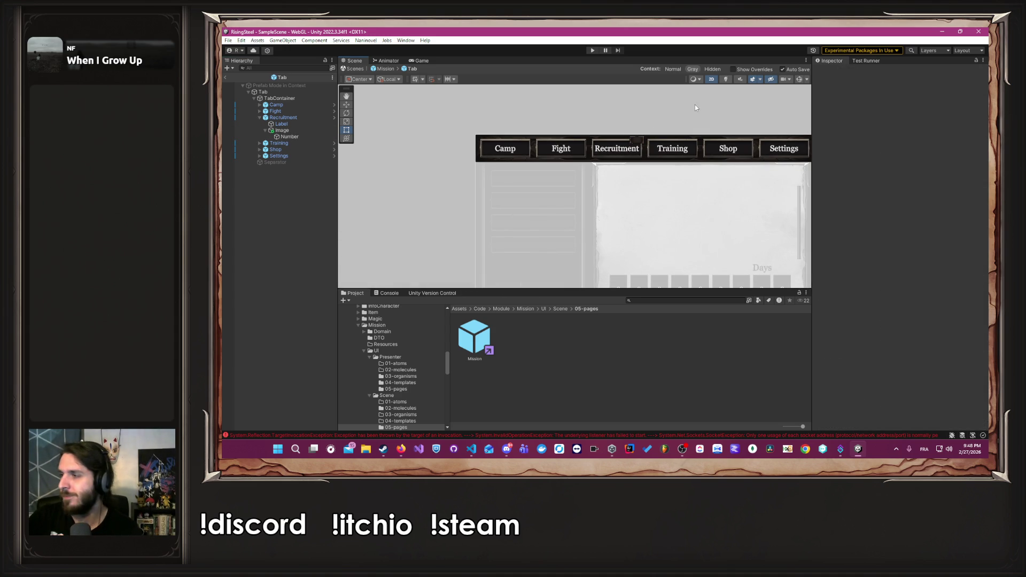
left_click(401, 449)
left_click(395, 427)
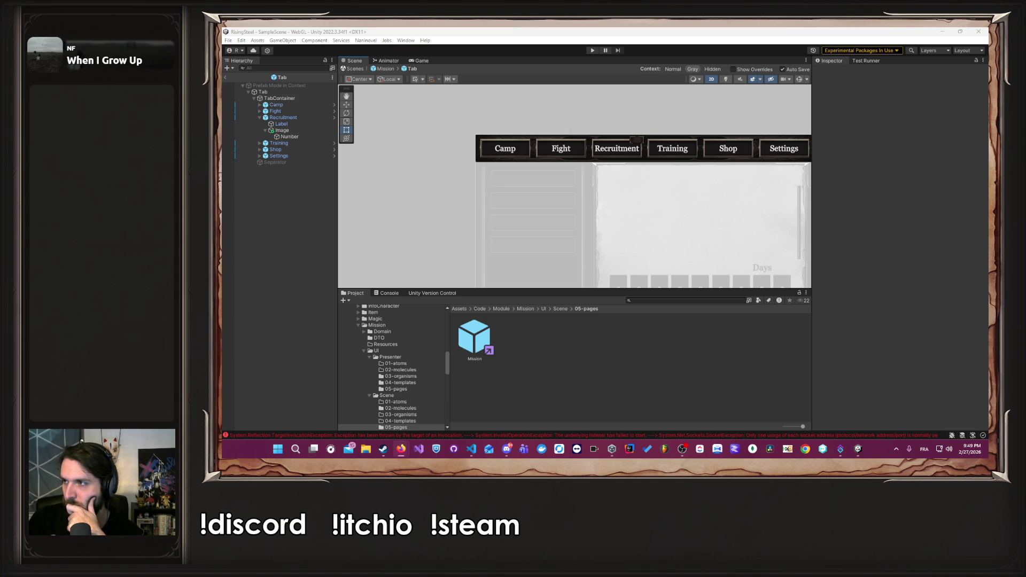
left_click(768, 278)
scroll(729, 237, "down", 3)
scroll(673, 214, "up", 2)
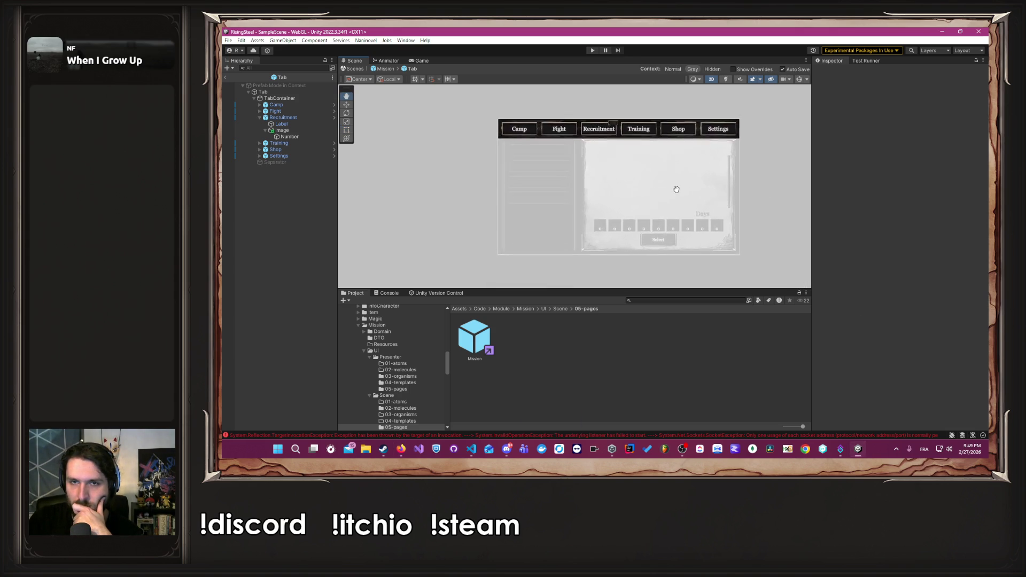
left_click(386, 70)
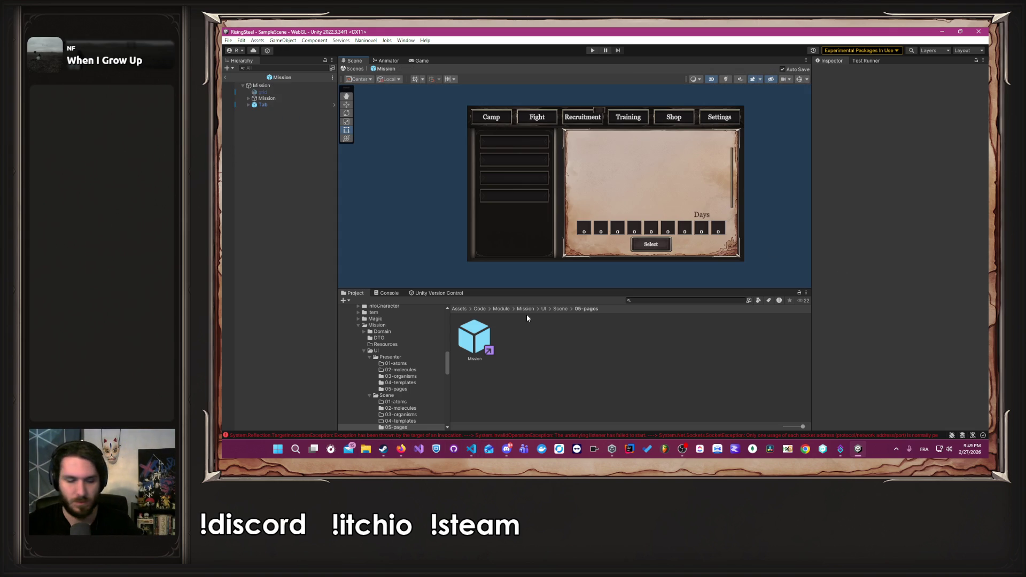
key("alt+Tab")
key("alt+Tab")
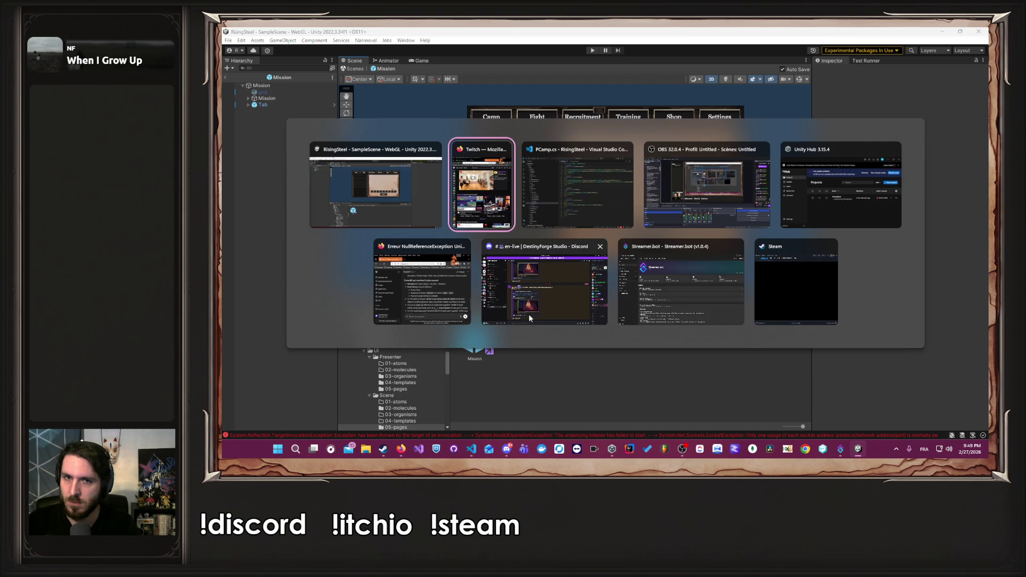
Scroll through PCamp.cs in VS Code, then return to Unity.
scroll(684, 260, "up", 5)
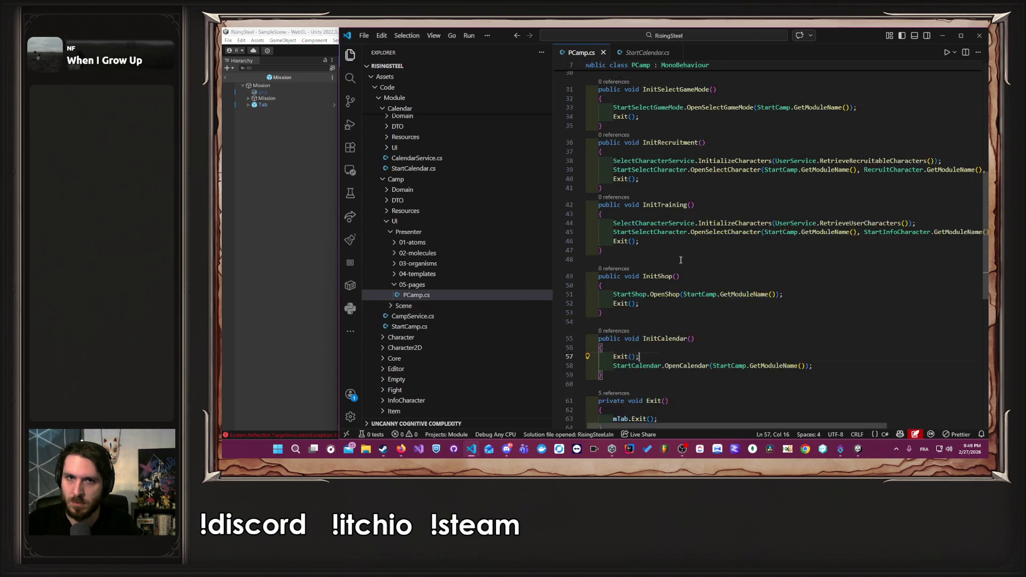
scroll(683, 261, "up", 3)
scroll(757, 252, "down", 1)
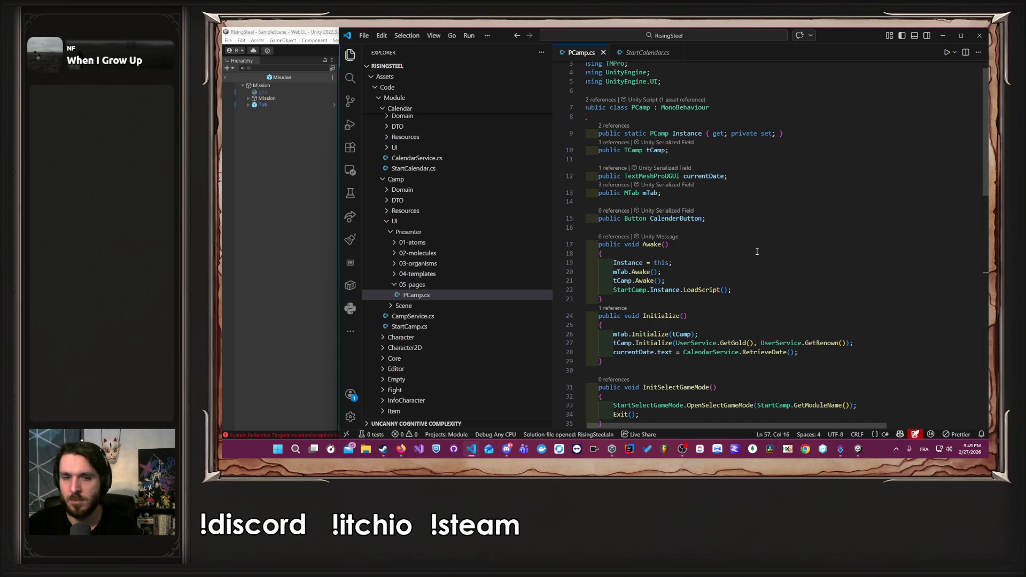
left_click(259, 248)
Collapse the Mission and SelectGameMode folders and open the Camp page from Camp's 05-pages folder.
scroll(406, 382, "down", 5)
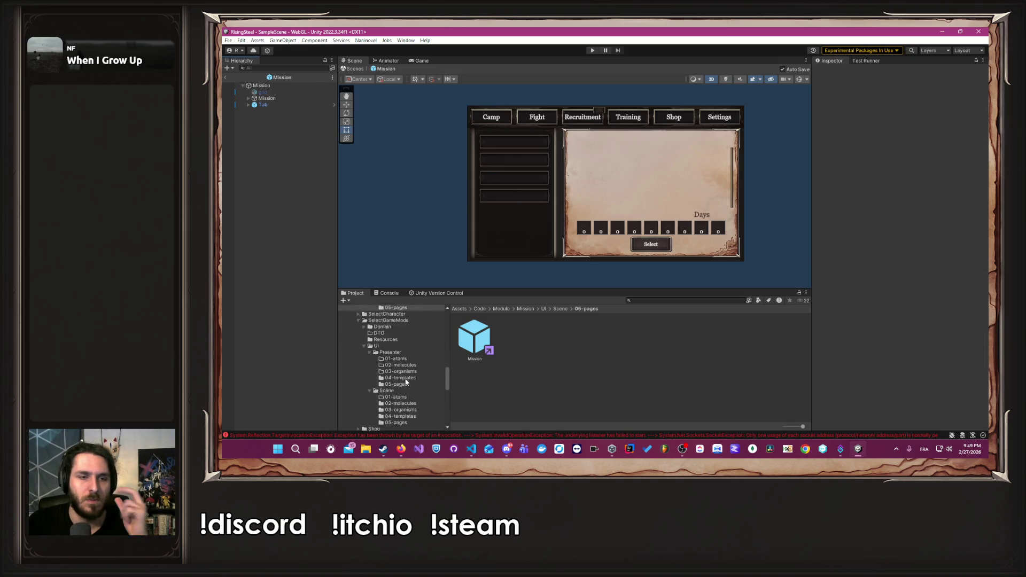
scroll(406, 379, "up", 4)
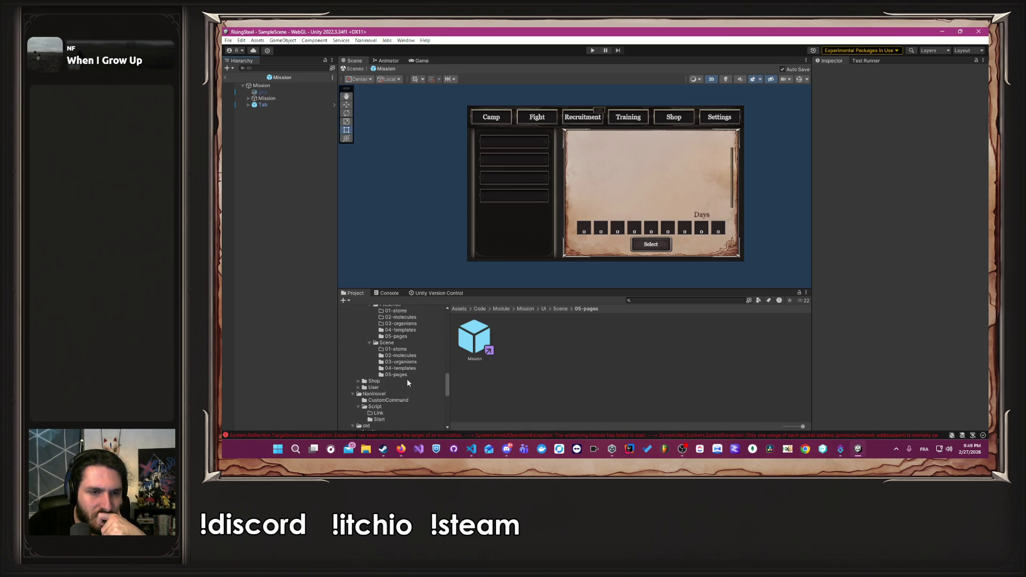
scroll(397, 372, "up", 3)
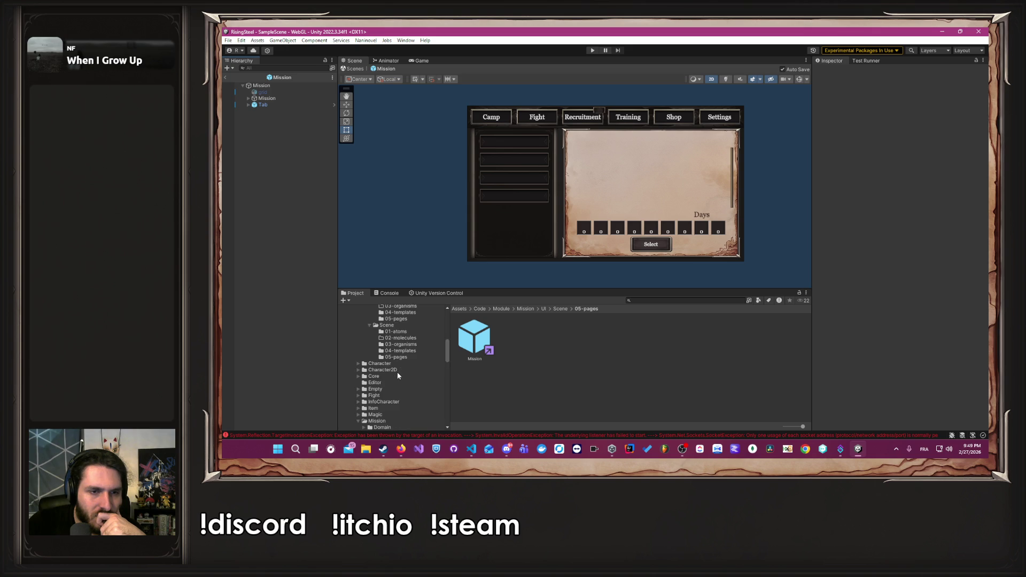
left_click(358, 374)
left_click(358, 385)
scroll(356, 384, "up", 5)
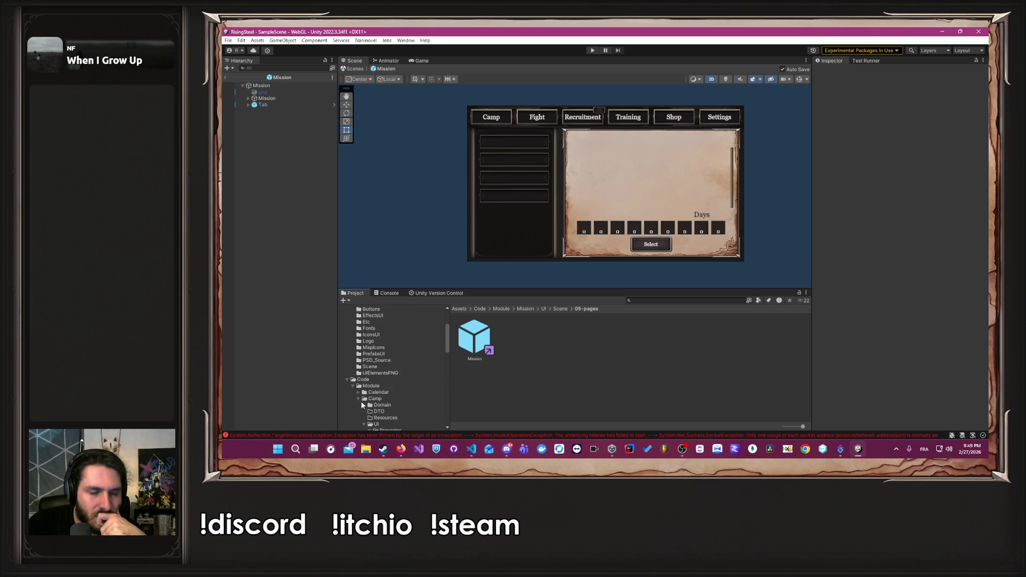
scroll(417, 386, "down", 5)
left_click(396, 405)
double_click(464, 350)
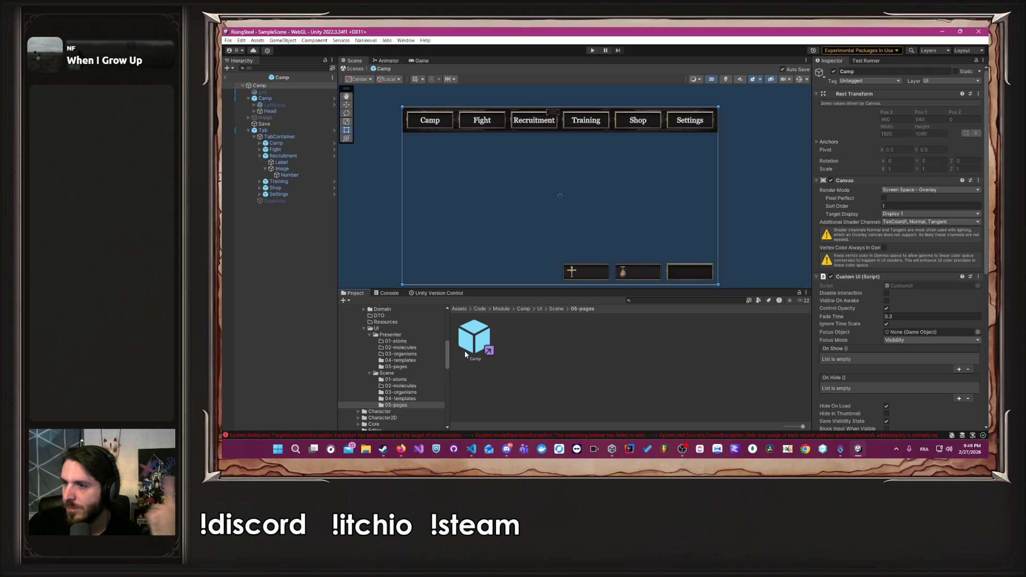
Compare the Camp and Head objects, then ping TCamp.cs in the 04-templates folder.
left_click(292, 100)
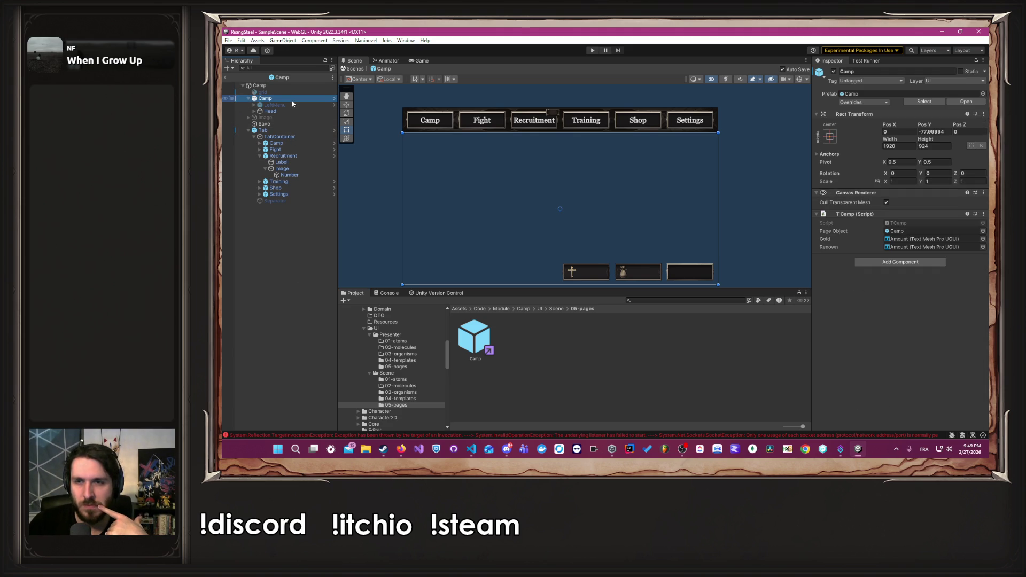
left_click(305, 111)
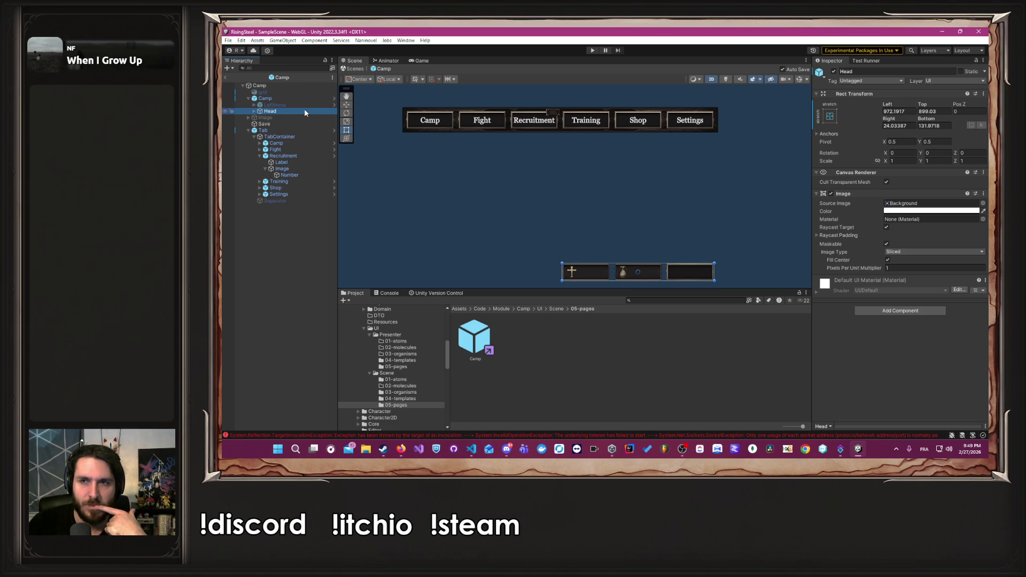
left_click(305, 102)
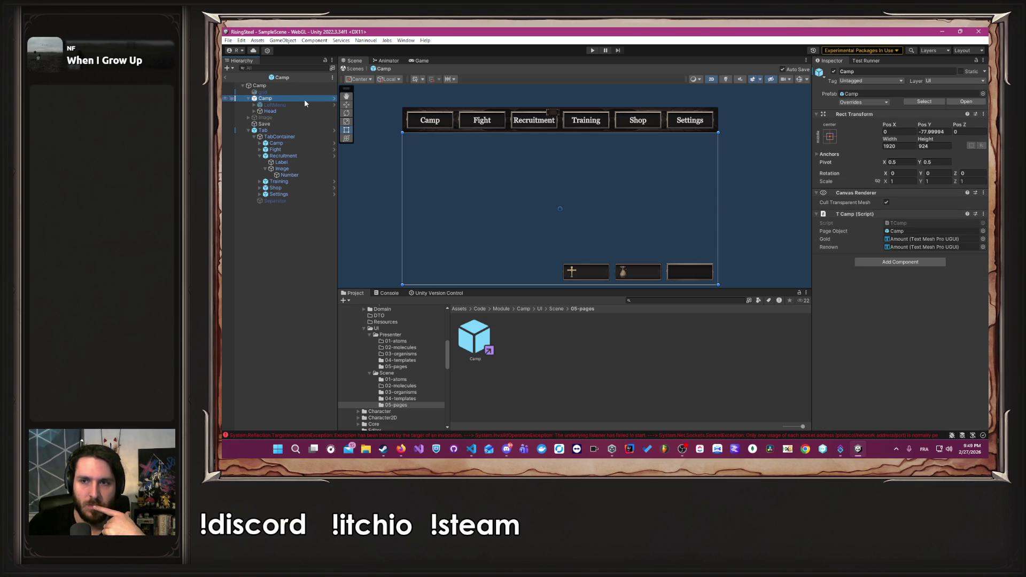
left_click(310, 110)
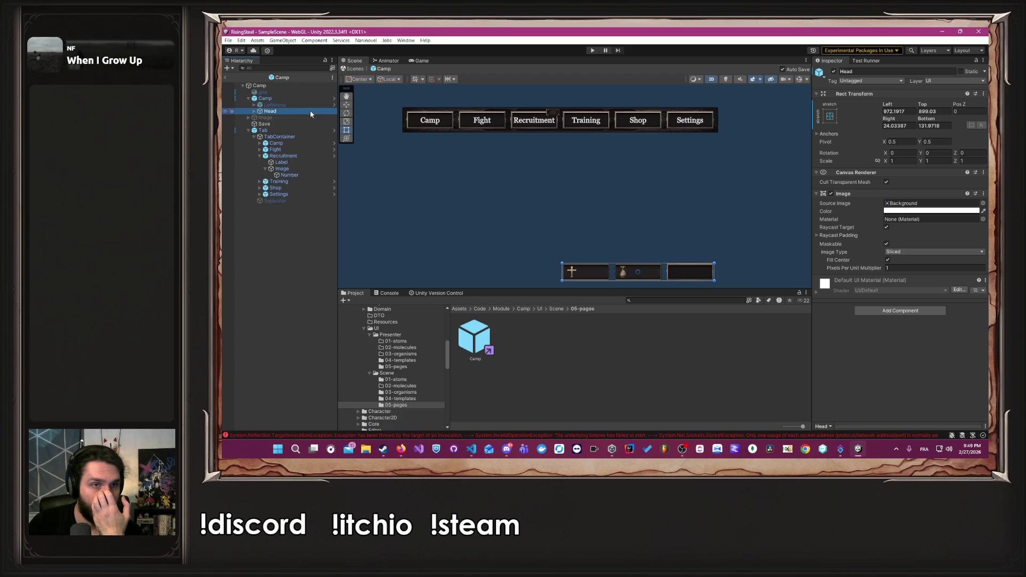
left_click(300, 101)
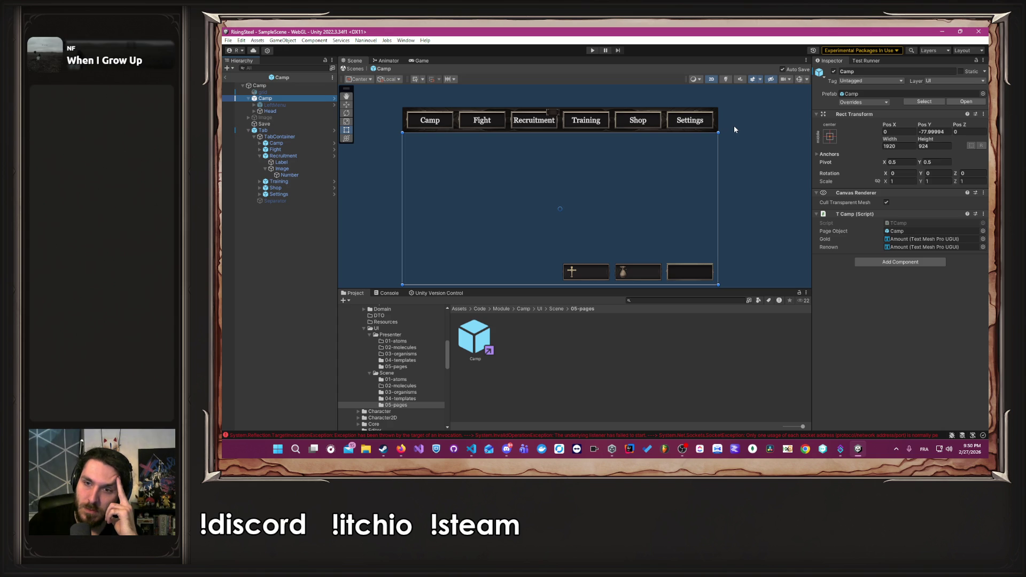
left_click(917, 224)
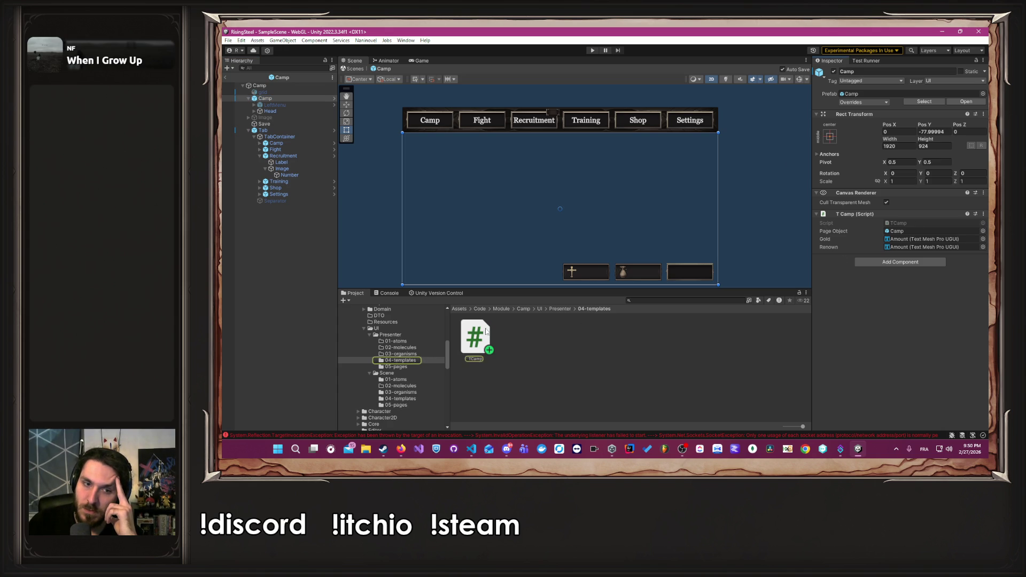
Open TCamp.cs in VS Code and comment out the page-hiding line in Awake.
left_click(467, 337)
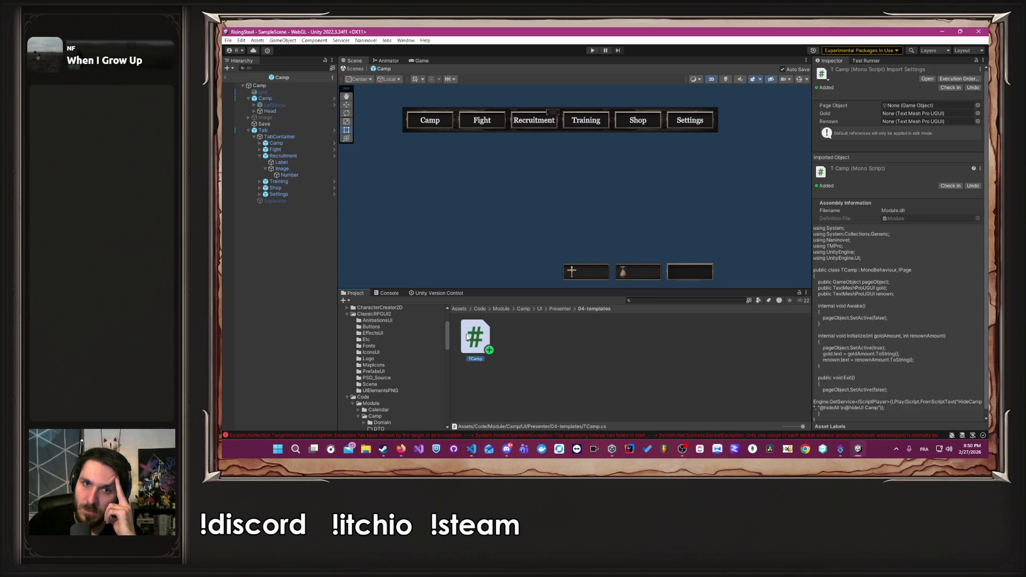
double_click(467, 336)
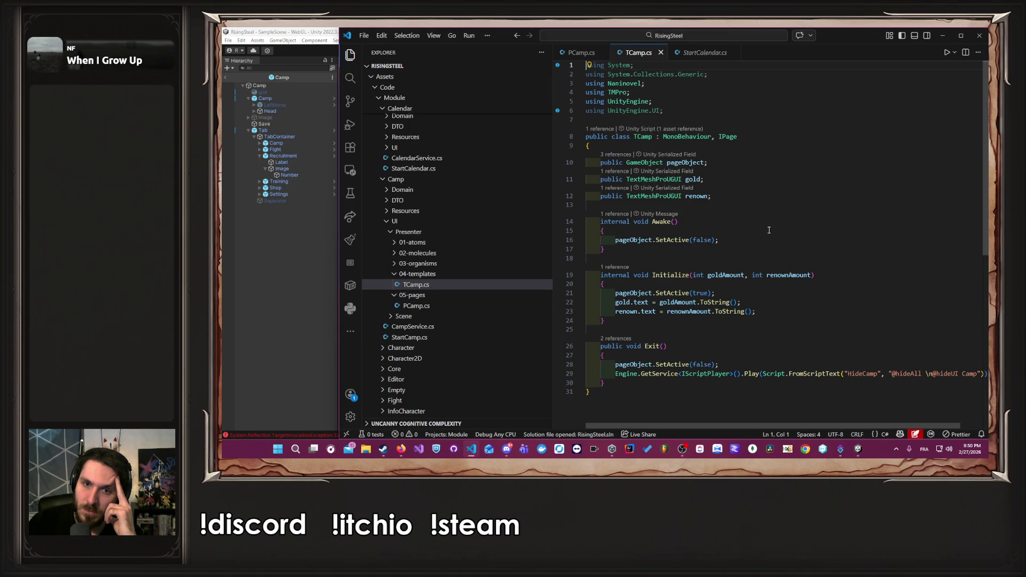
left_click(683, 292)
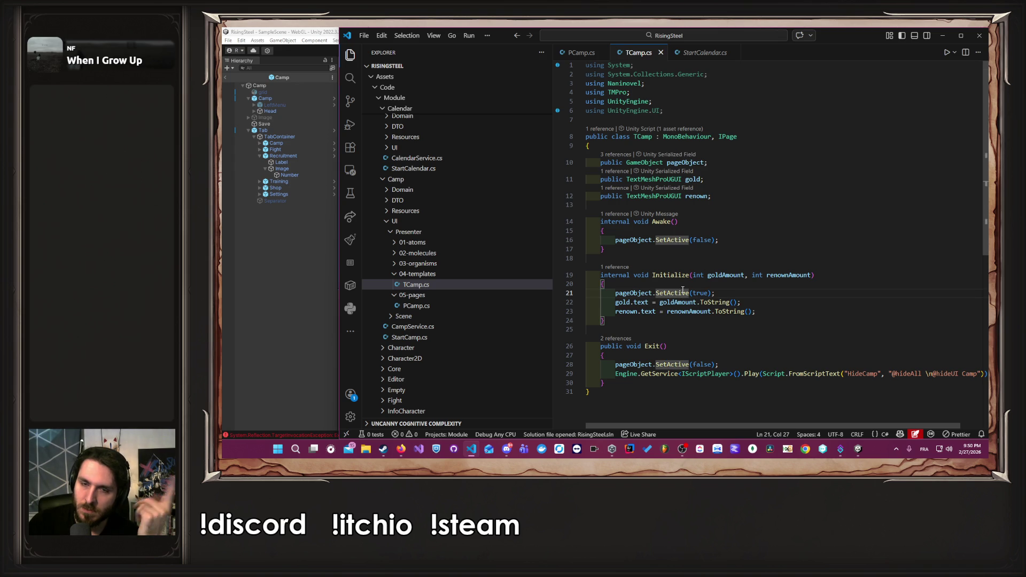
left_click(713, 241)
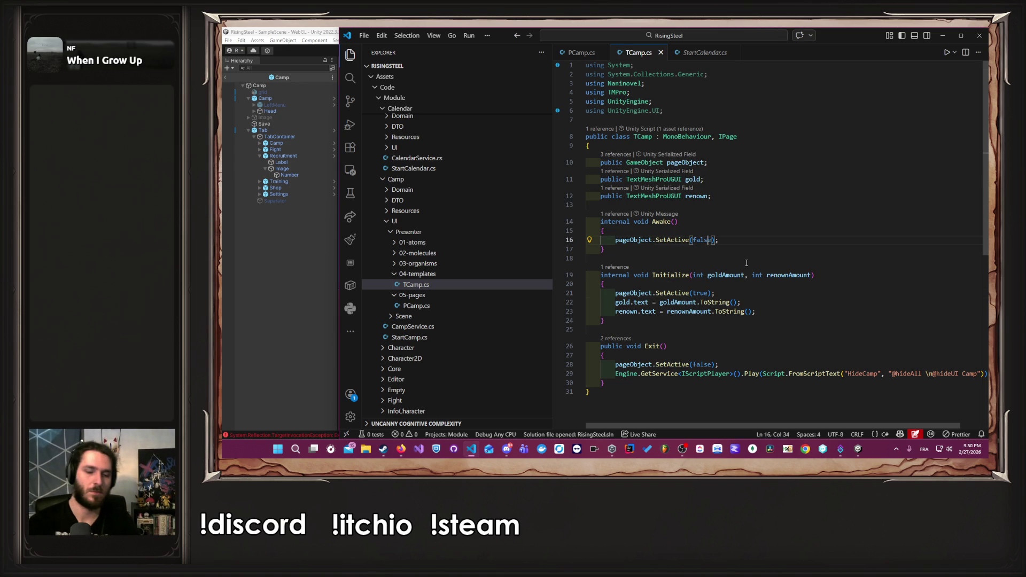
key("ctrl+slash")
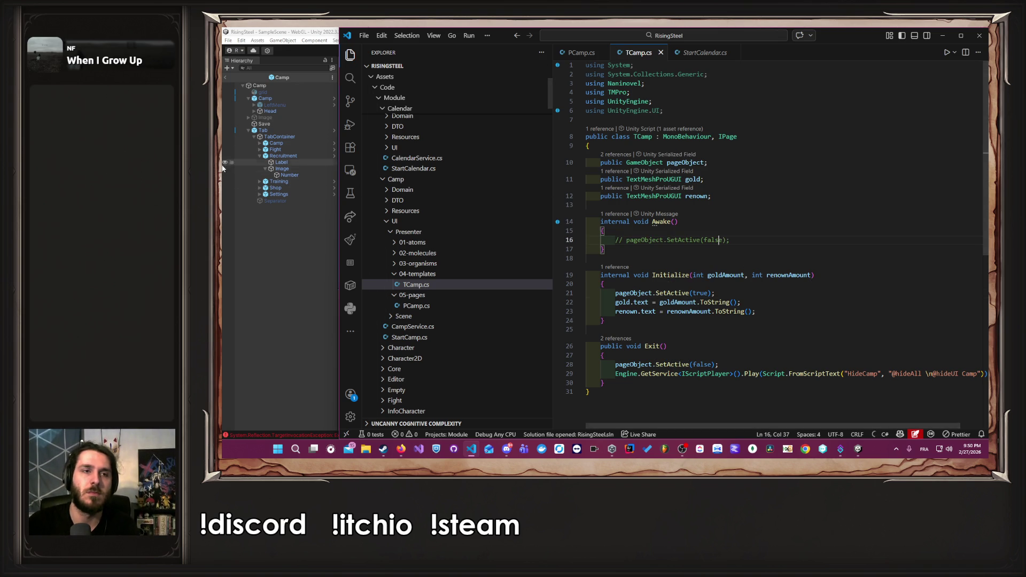
Recompile in Unity, restore the Awake line, recompile again and open the Camp prefab.
left_click(271, 248)
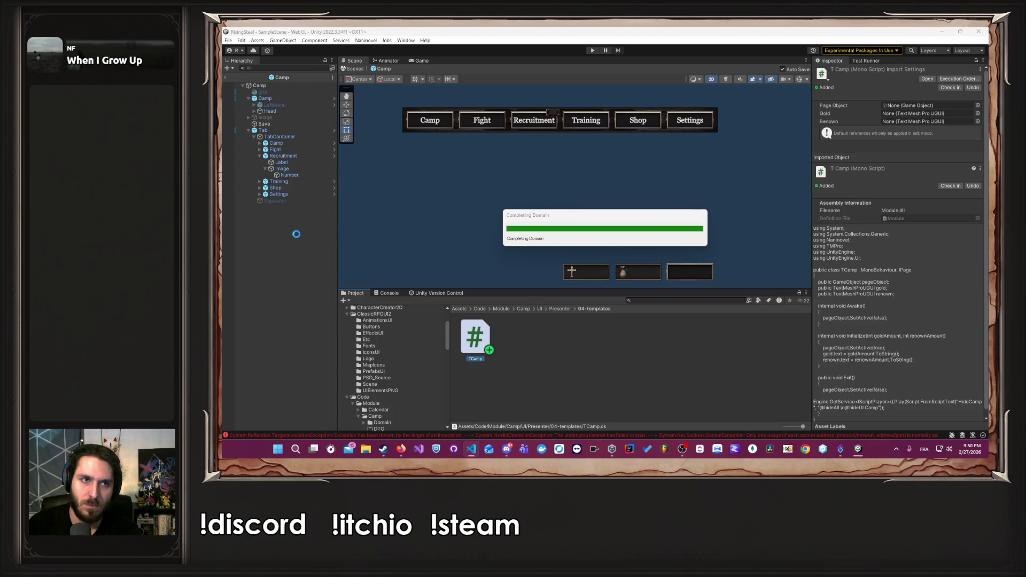
scroll(372, 383, "down", 3)
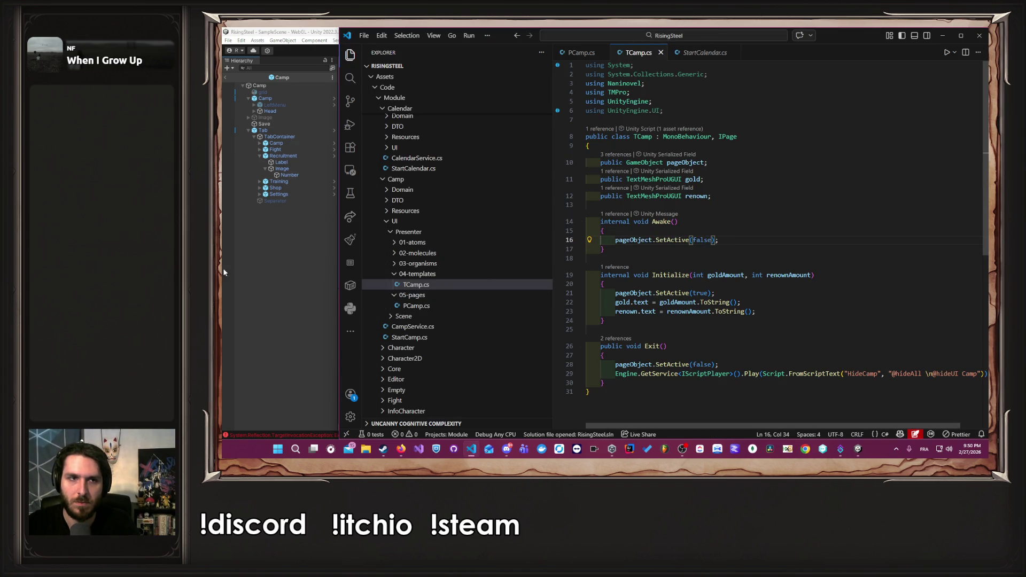
left_click(314, 169)
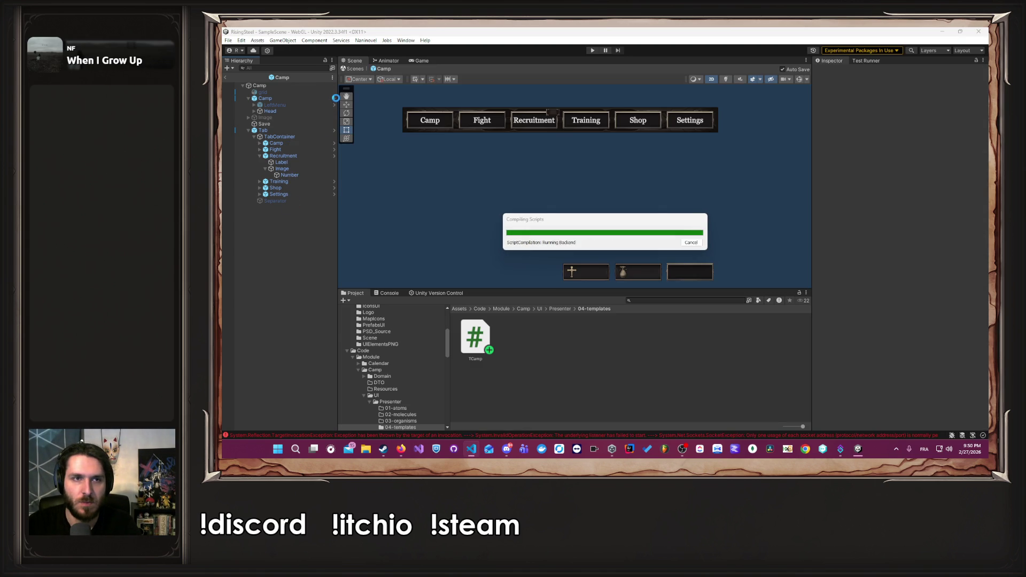
left_click(334, 98)
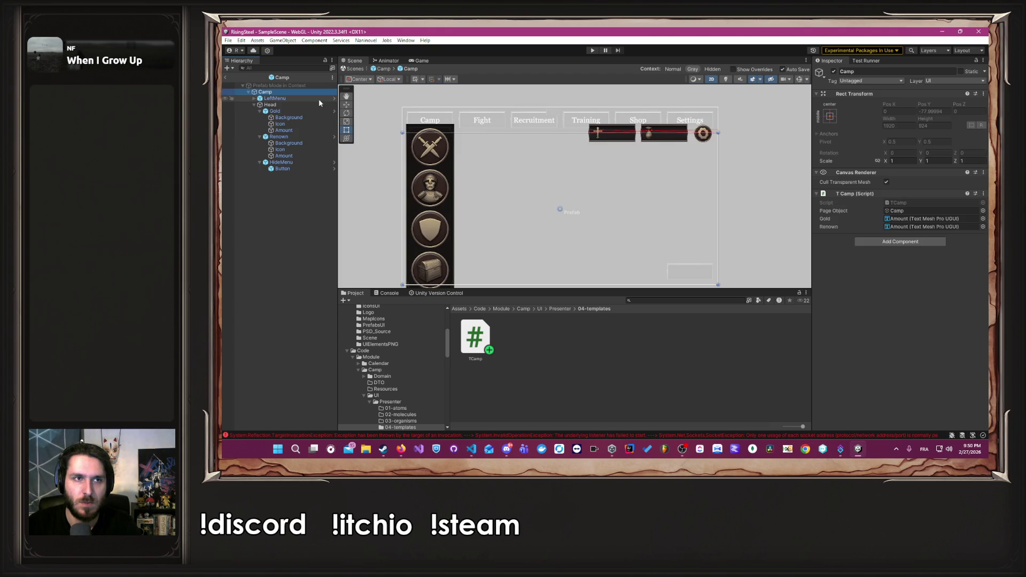
Hide the LeftMenu icons in the Camp prefab and leave Prefab Mode.
left_click(275, 99)
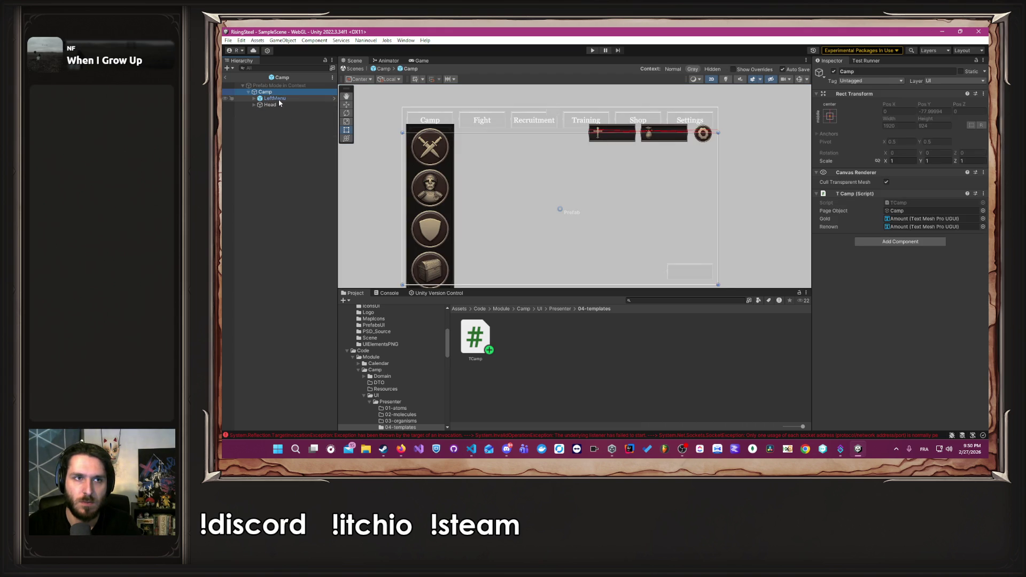
left_click(835, 72)
left_click(306, 93)
right_click(251, 172)
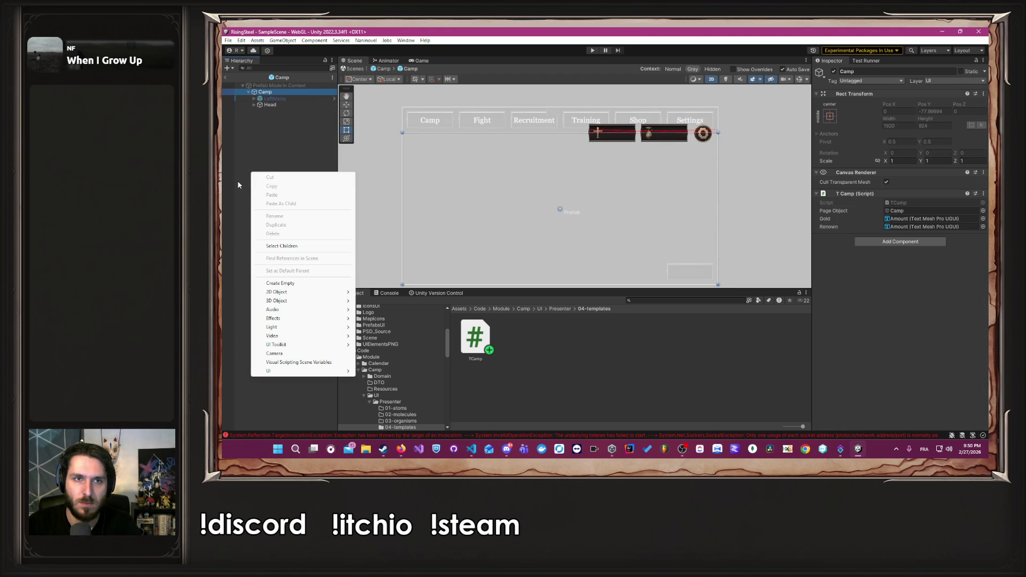
left_click(238, 185)
left_click(355, 69)
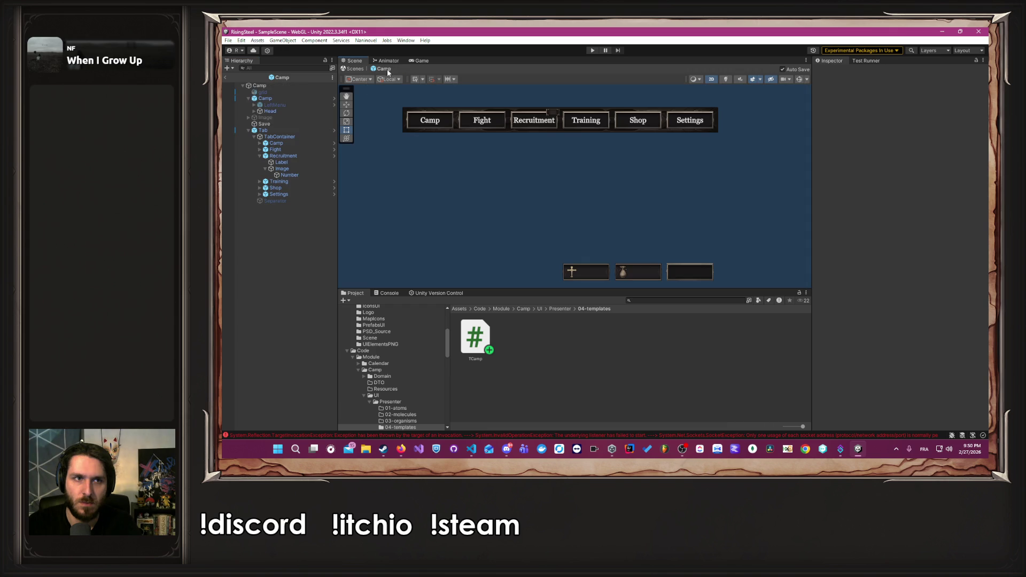
Add a UI Panel under Camp, rename it Content, and move it under Head.
left_click(306, 110)
left_click(301, 96)
right_click(301, 98)
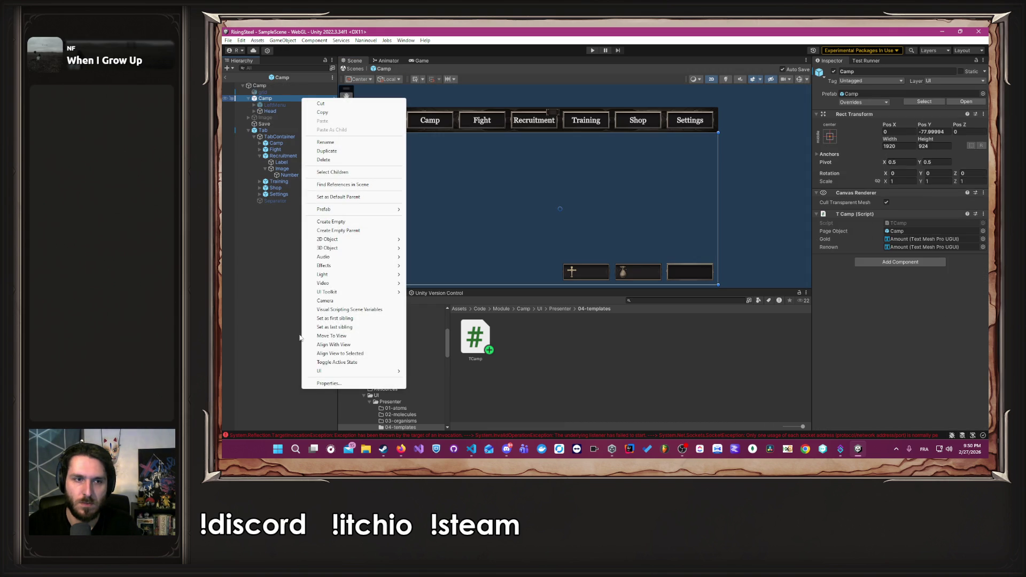
mouse_move(342, 371)
left_click(437, 274)
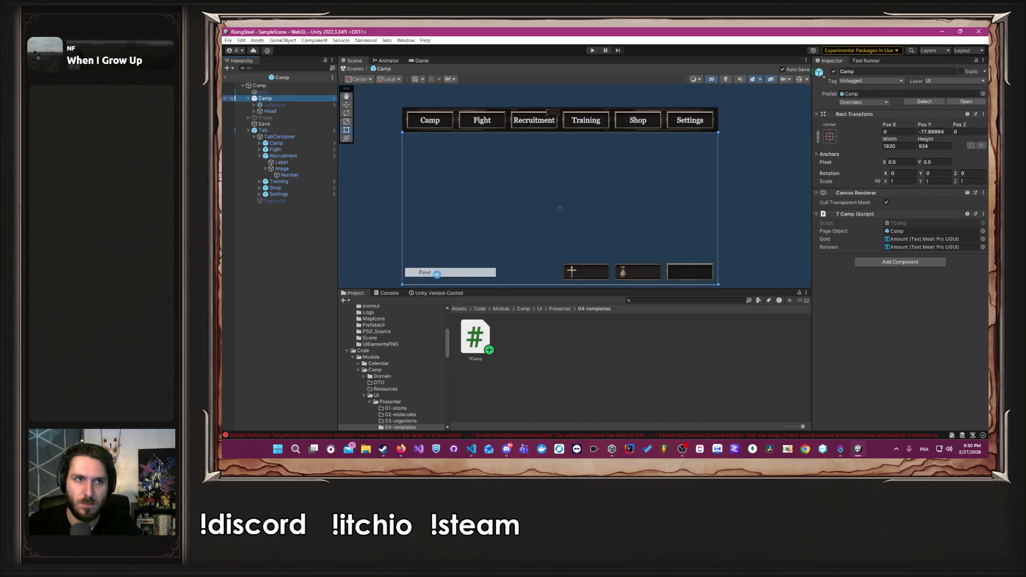
left_click(861, 72)
type("Content")
key("Return")
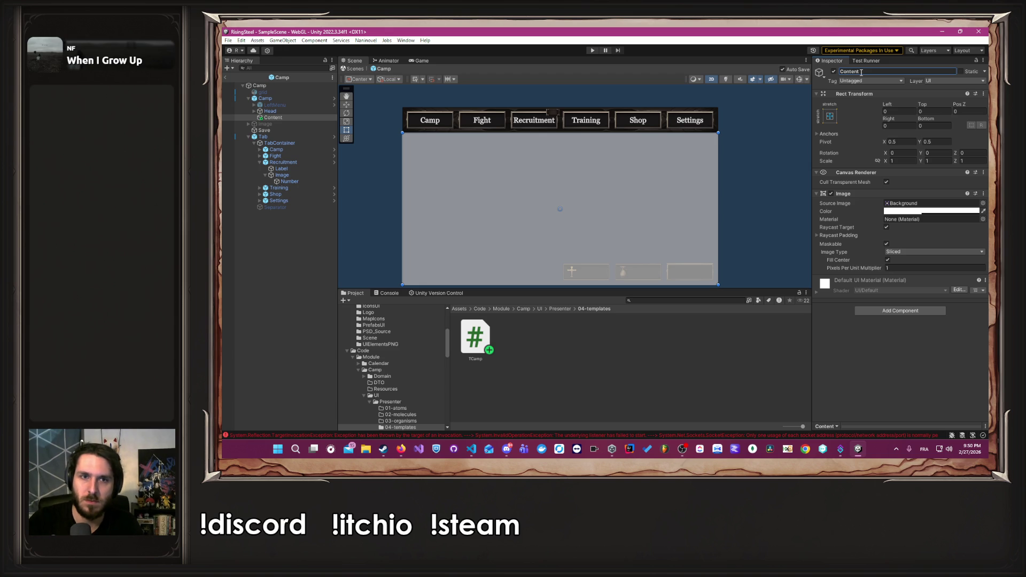
left_click_drag(270, 117, 270, 111)
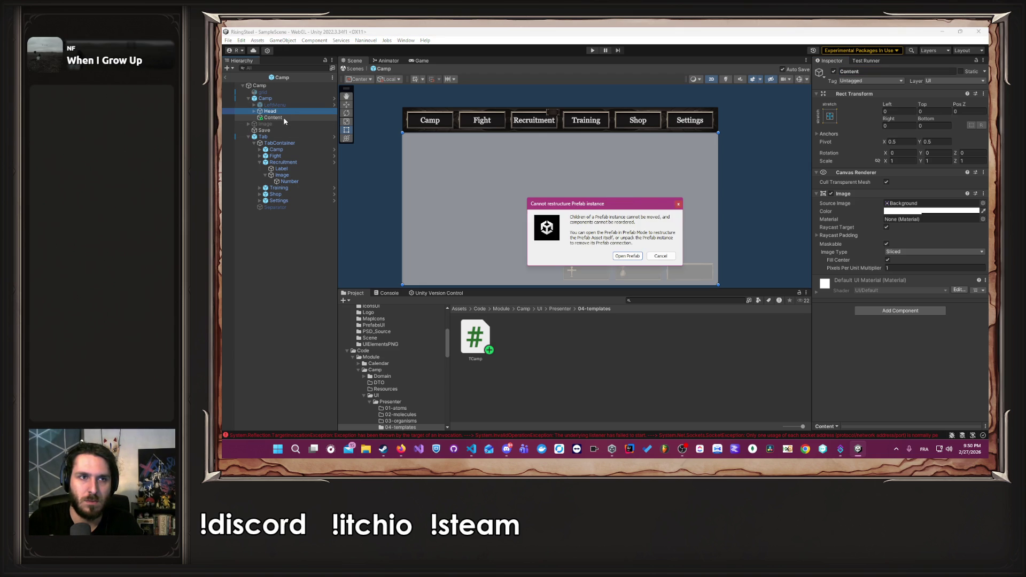
left_click(670, 255)
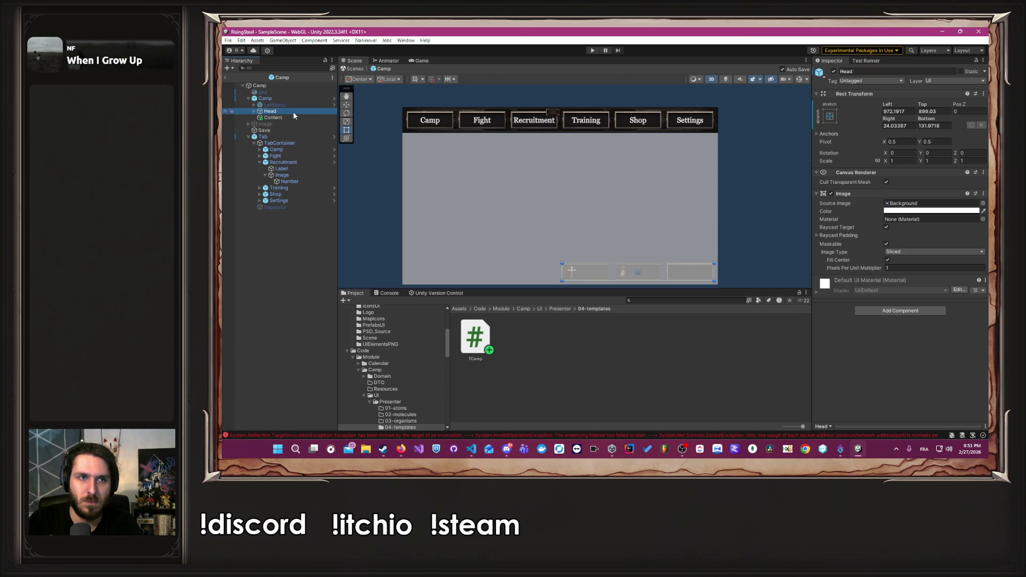
Set Content's Image alpha to 0, delete Content, and reopen the Camp prefab.
left_click(916, 211)
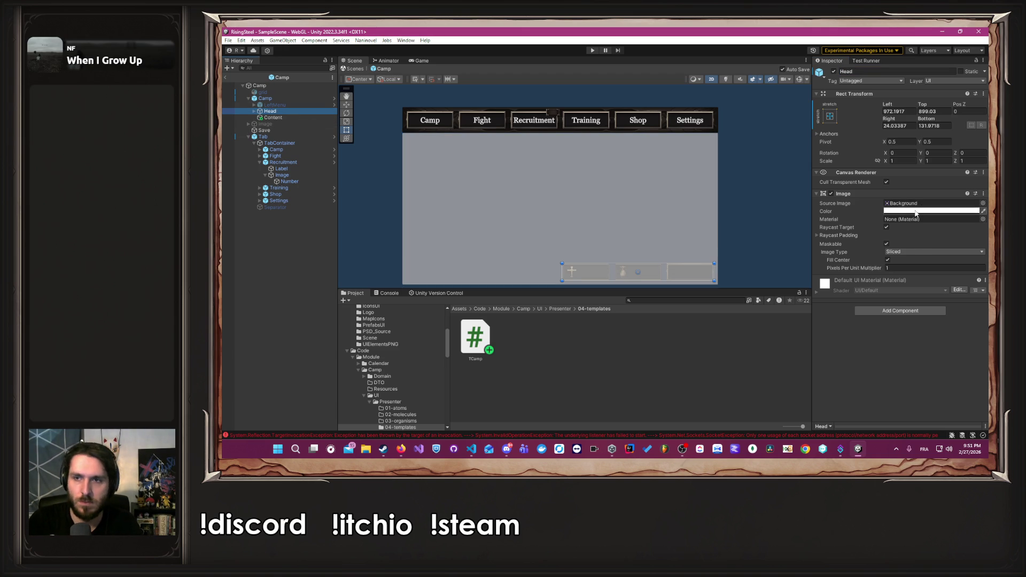
left_click(273, 117)
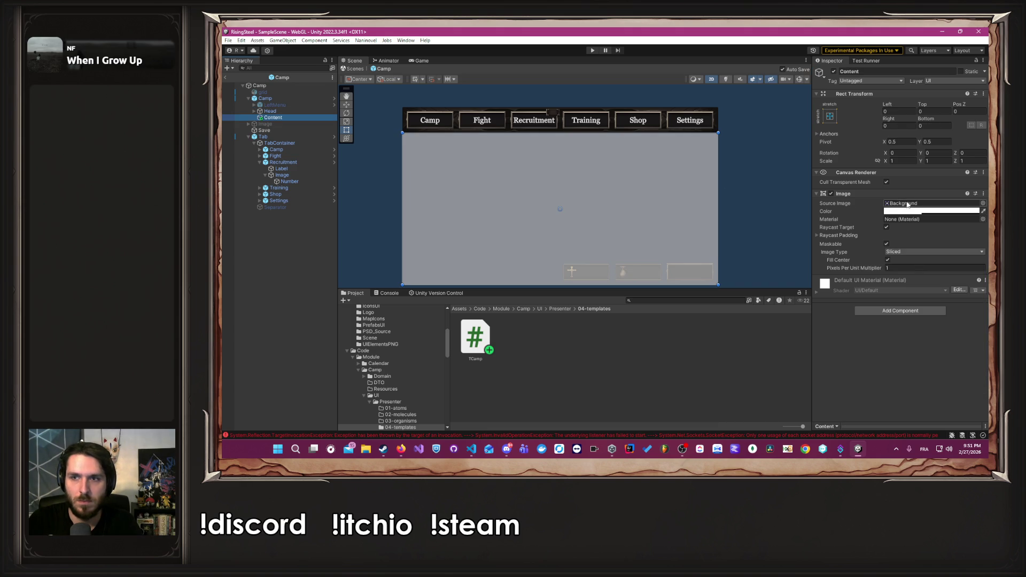
left_click(918, 212)
left_click_drag(960, 367, 906, 367)
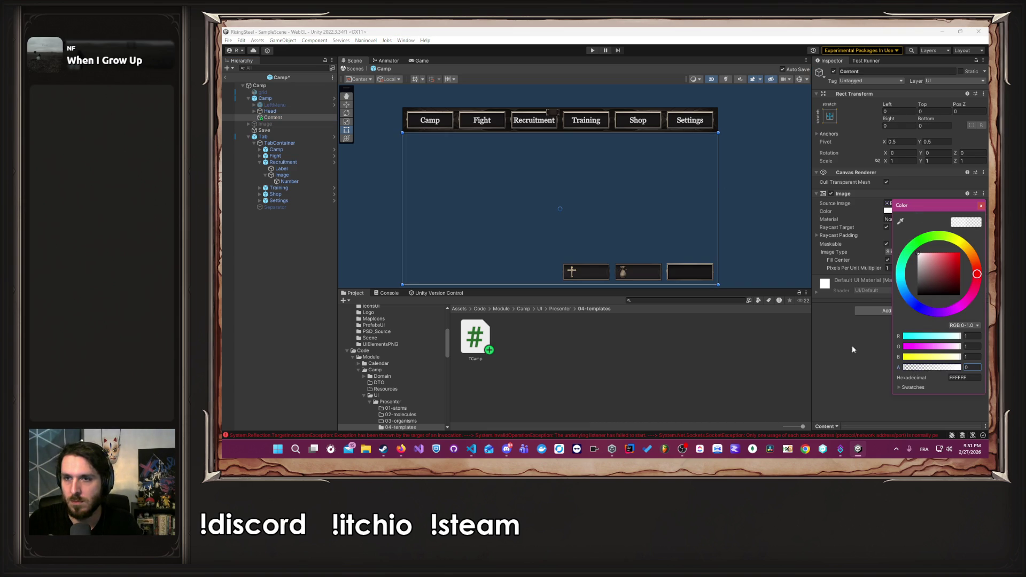
left_click(981, 205)
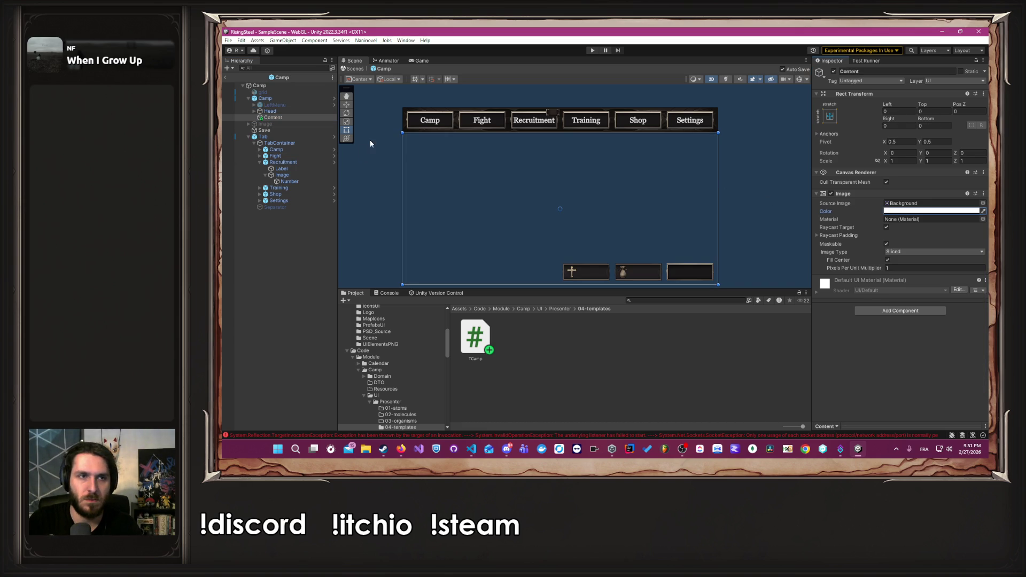
key("Delete")
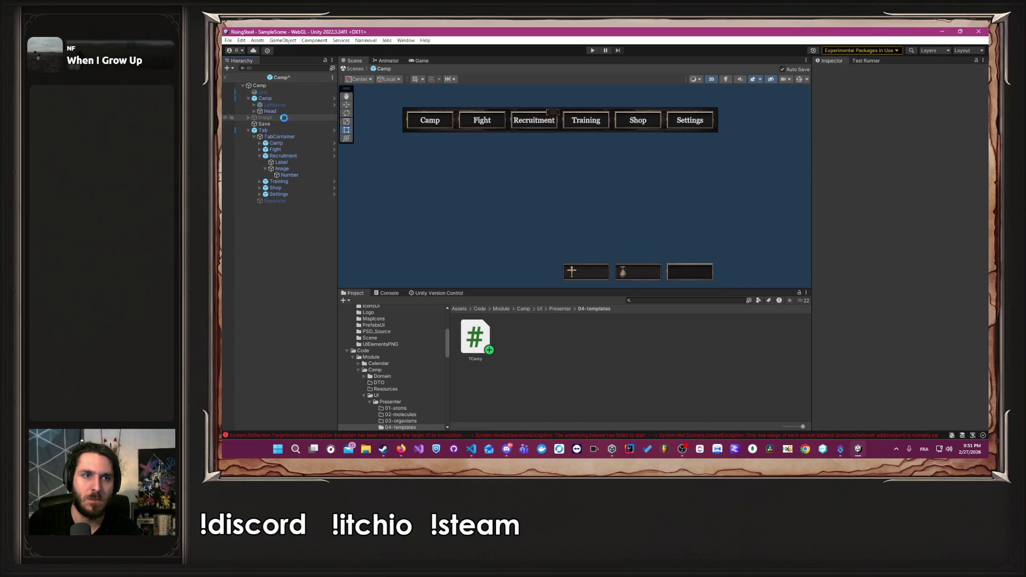
left_click(334, 98)
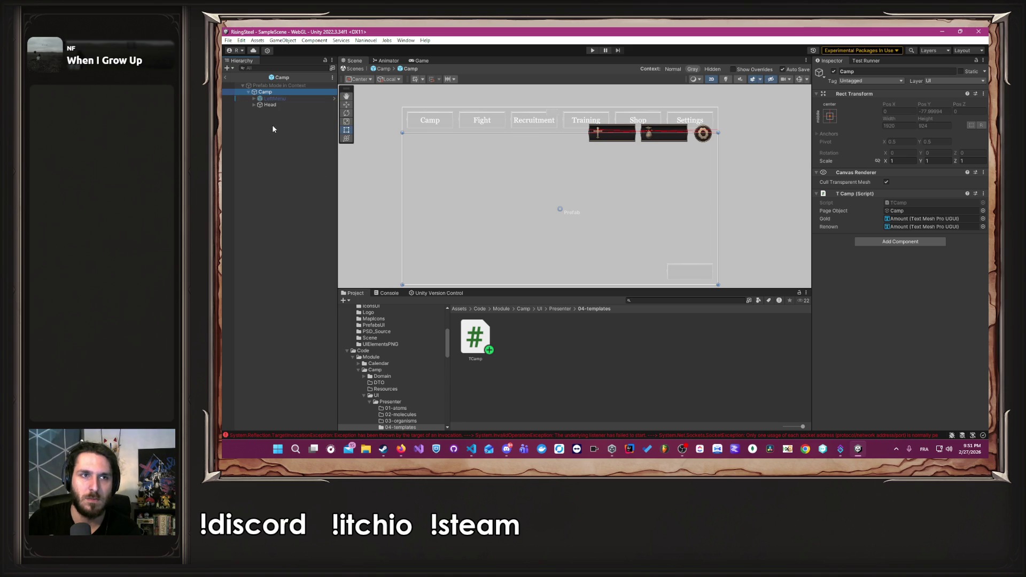
Create a UI Panel under Camp, set its Image alpha to 0, and drag Head into it.
left_click(283, 98)
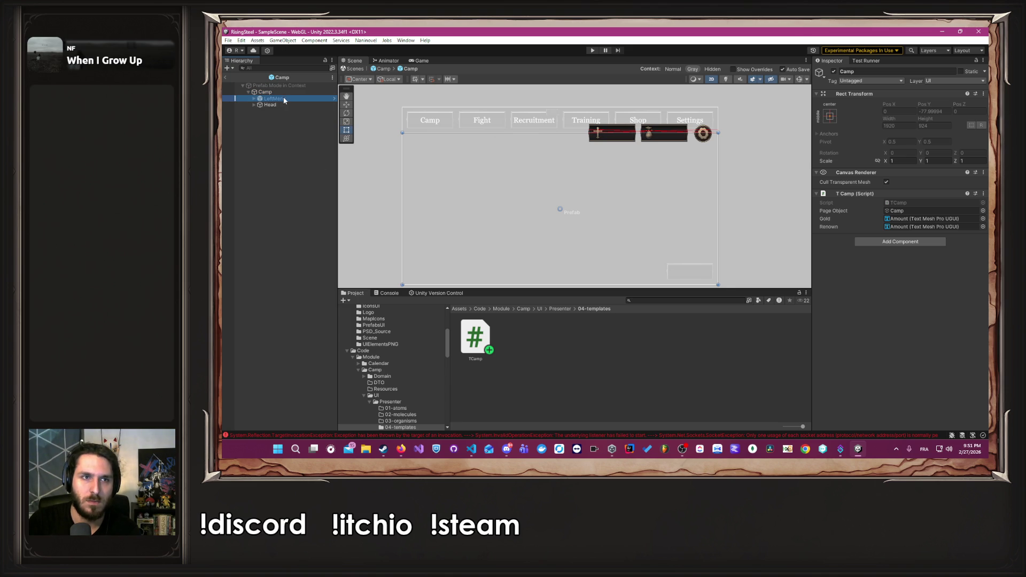
left_click(275, 106)
left_click(275, 92)
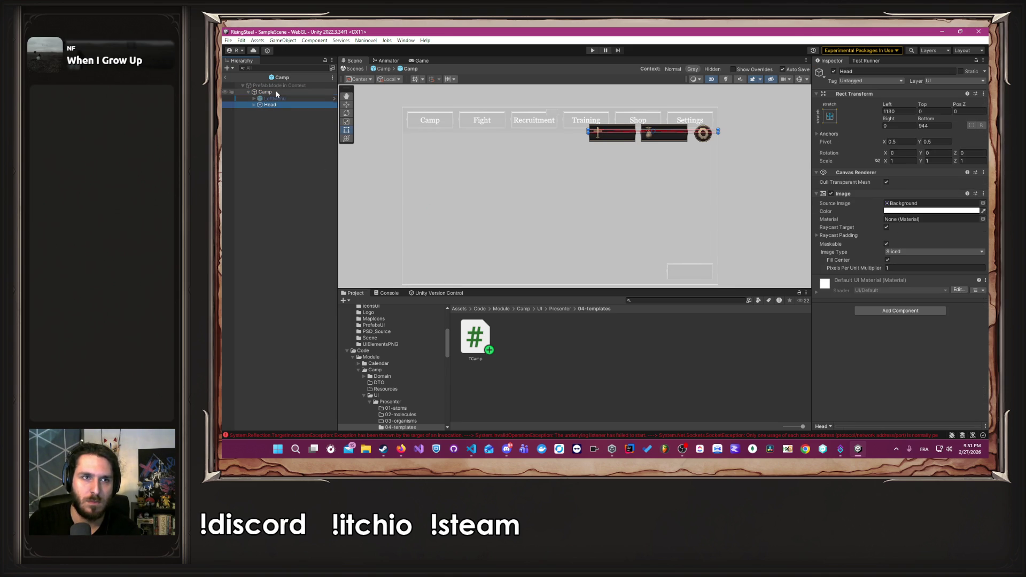
right_click(275, 92)
mouse_move(299, 337)
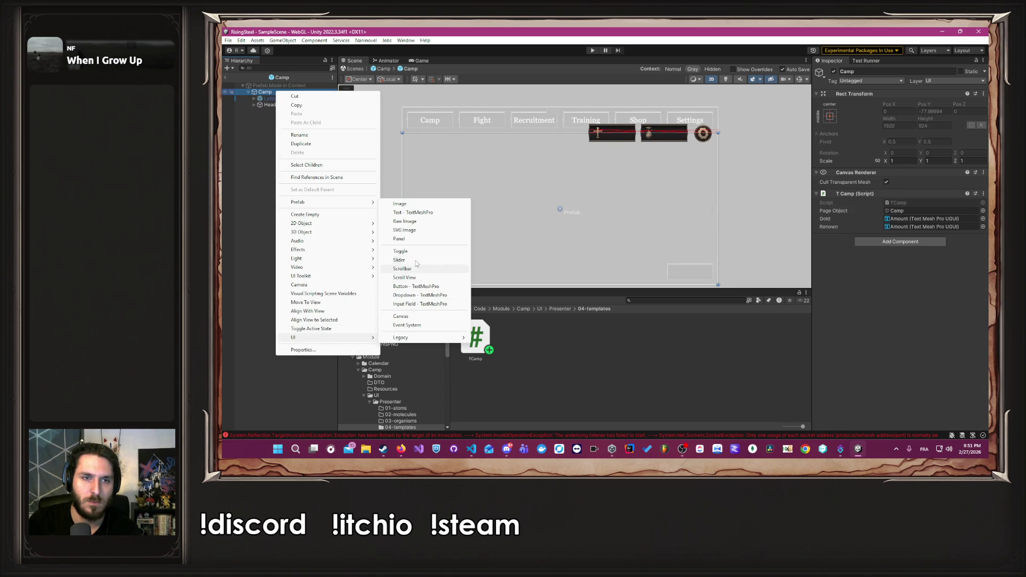
left_click(406, 239)
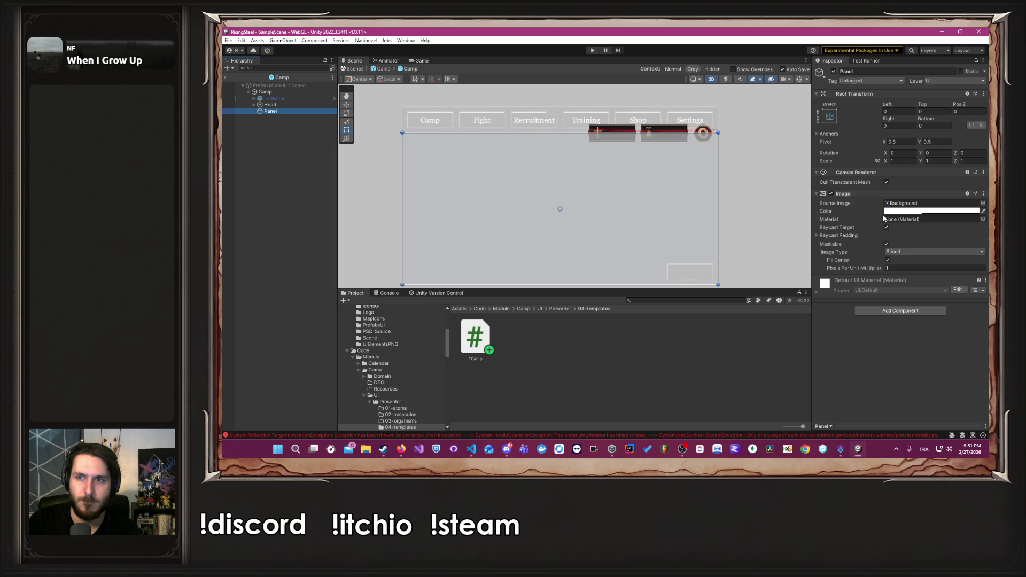
left_click(893, 211)
left_click_drag(921, 370, 890, 374)
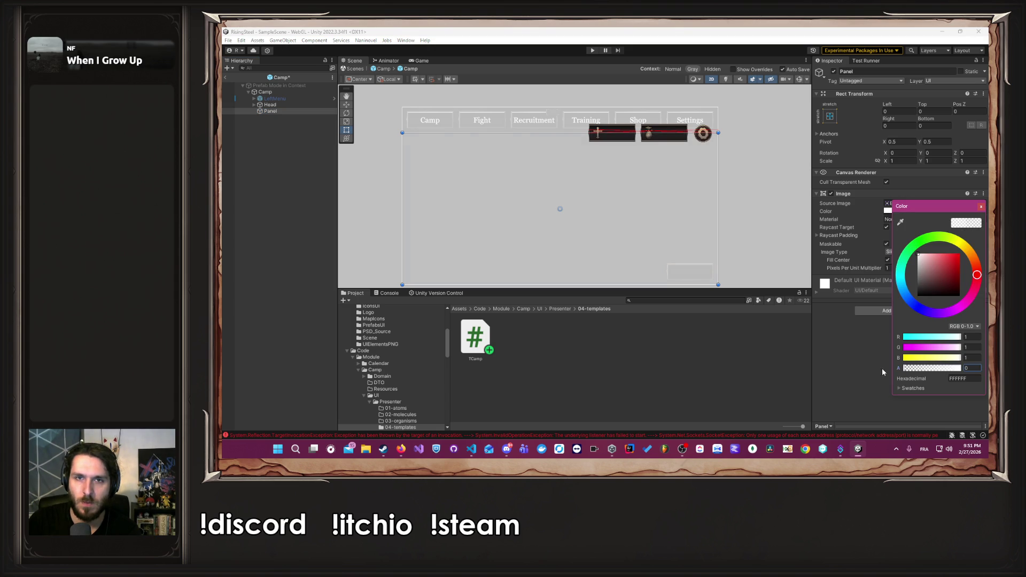
left_click(222, 107)
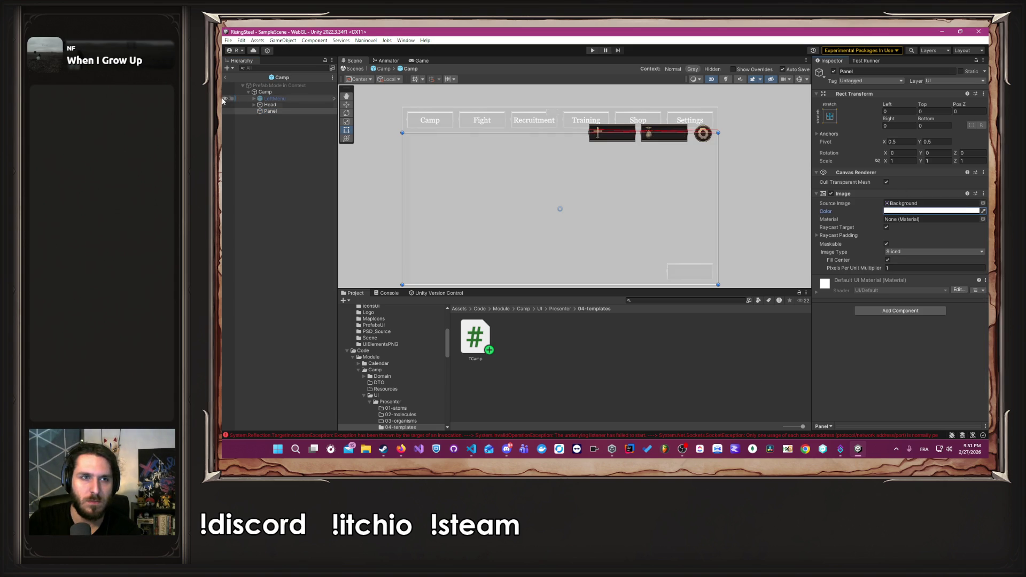
left_click_drag(304, 104, 308, 113)
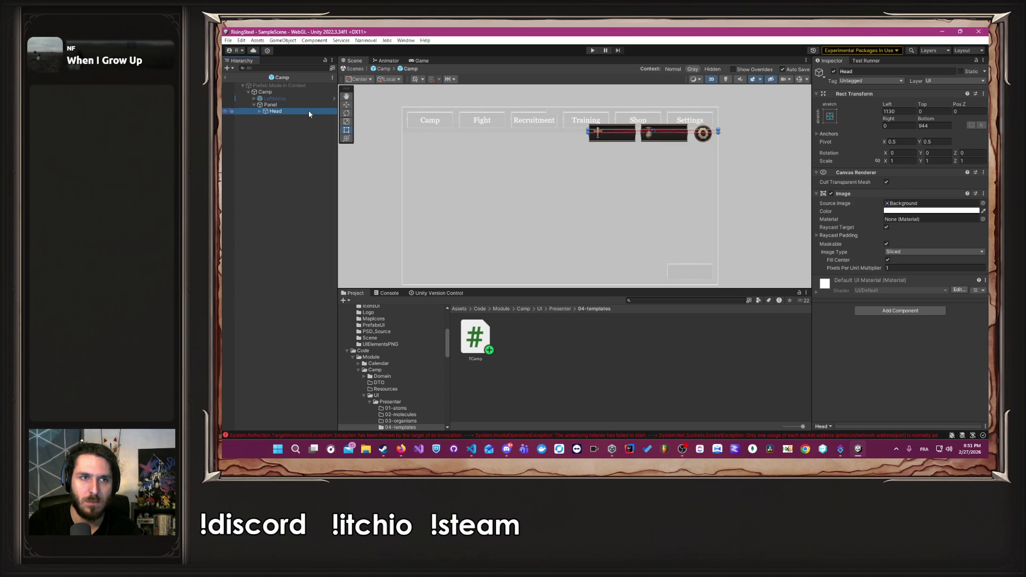
Point T Camp's Page Object at Panel on the scene Camp object and in the Camp prefab.
left_click(383, 69)
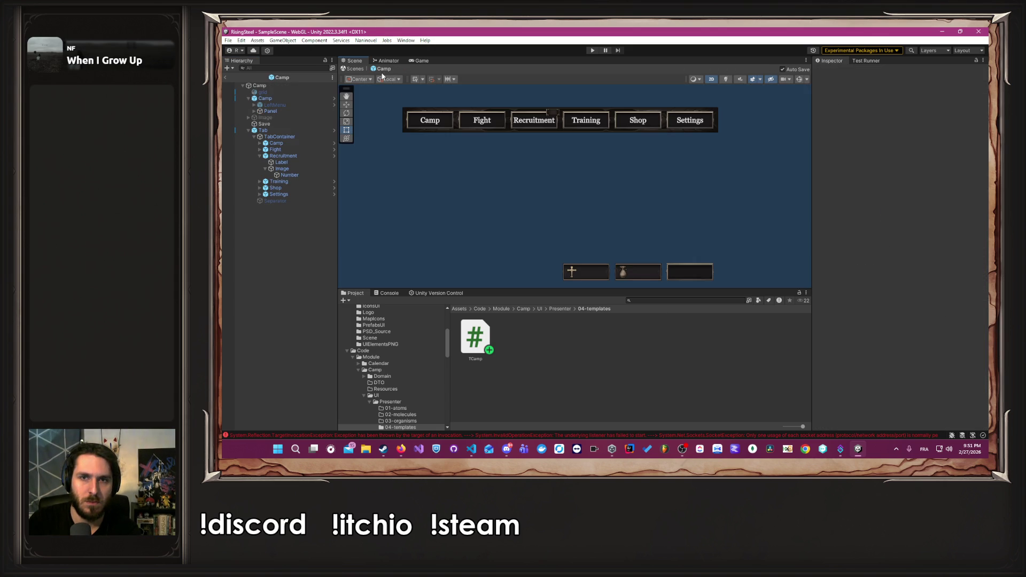
left_click(283, 99)
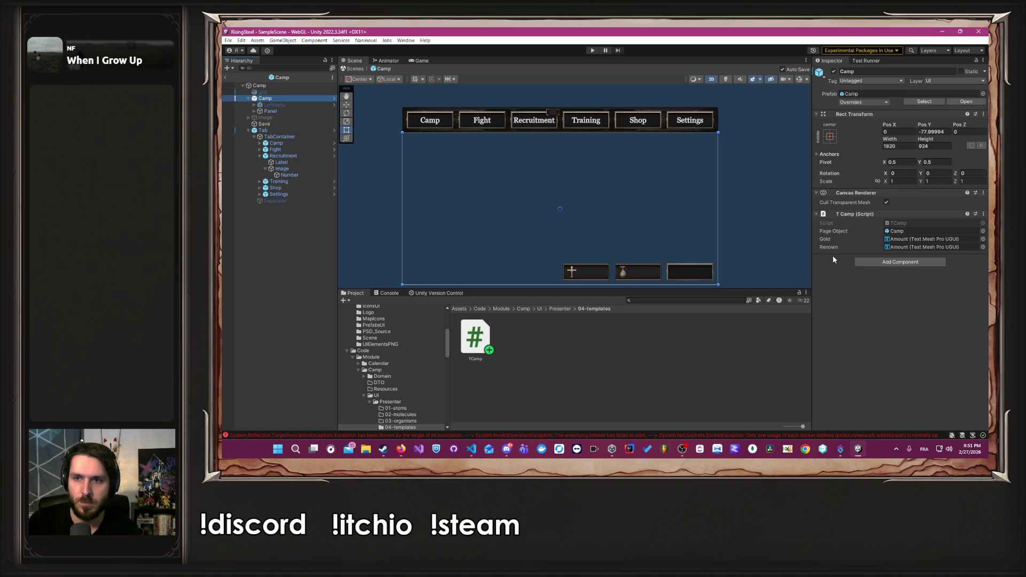
left_click_drag(271, 110, 911, 232)
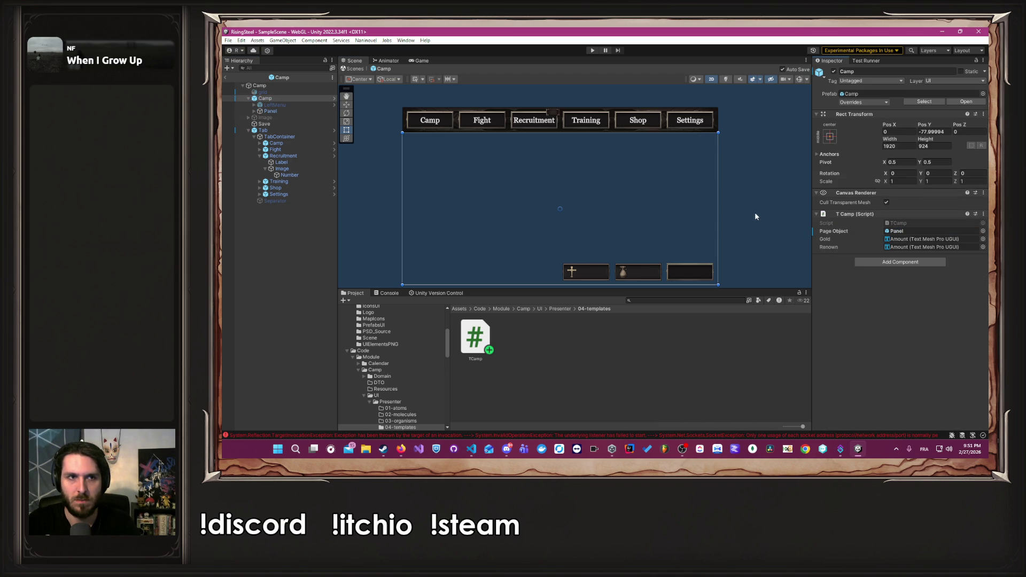
left_click(334, 99)
left_click_drag(297, 108, 909, 211)
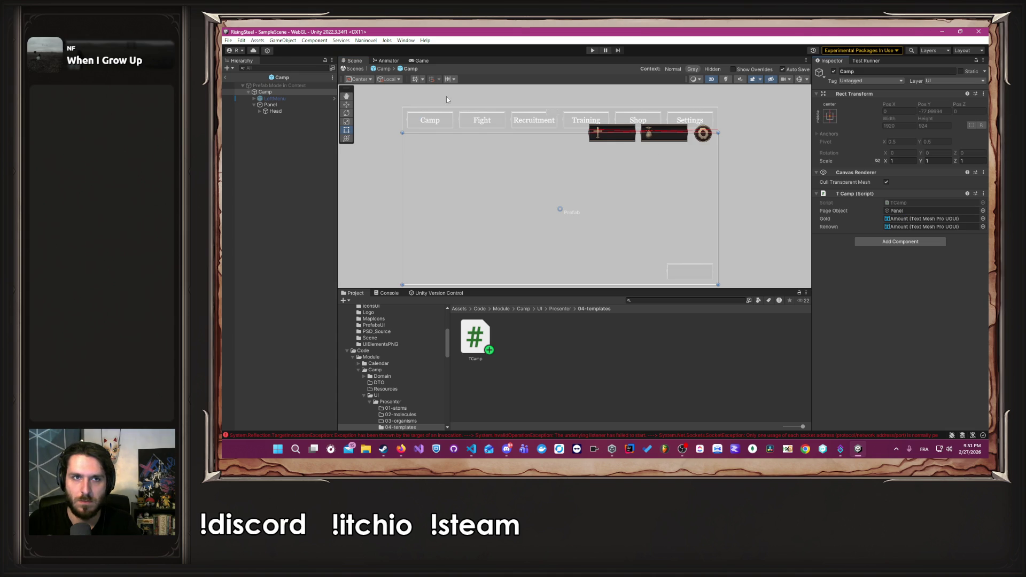
left_click(385, 70)
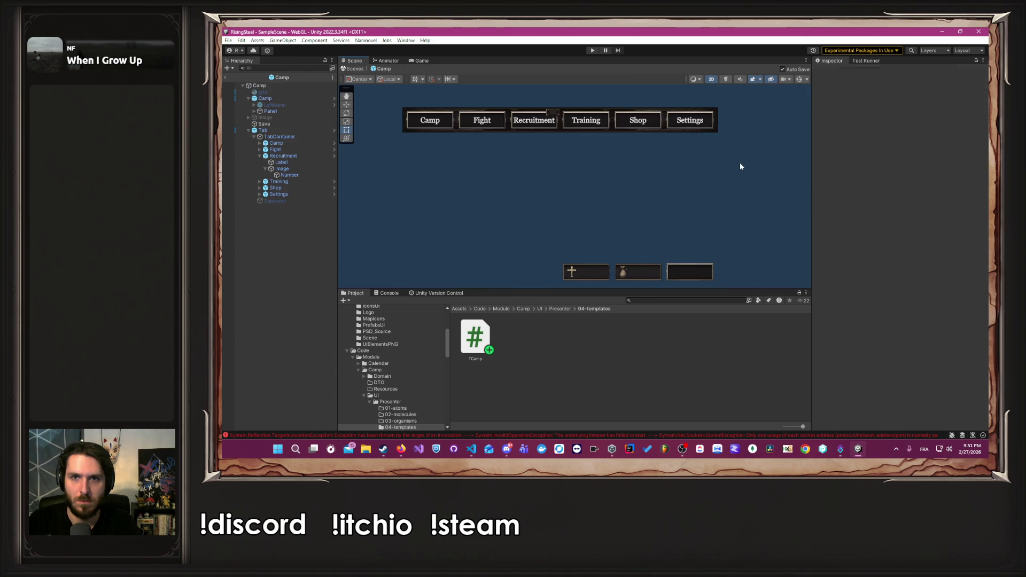
Check the code editor briefly, then start a play test of the game.
key("alt+Tab")
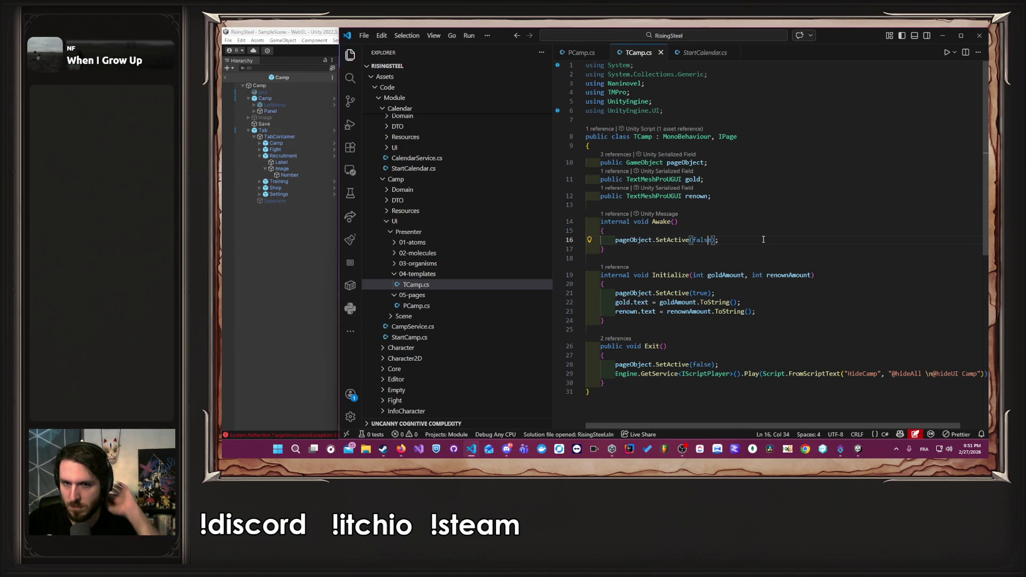
left_click(289, 265)
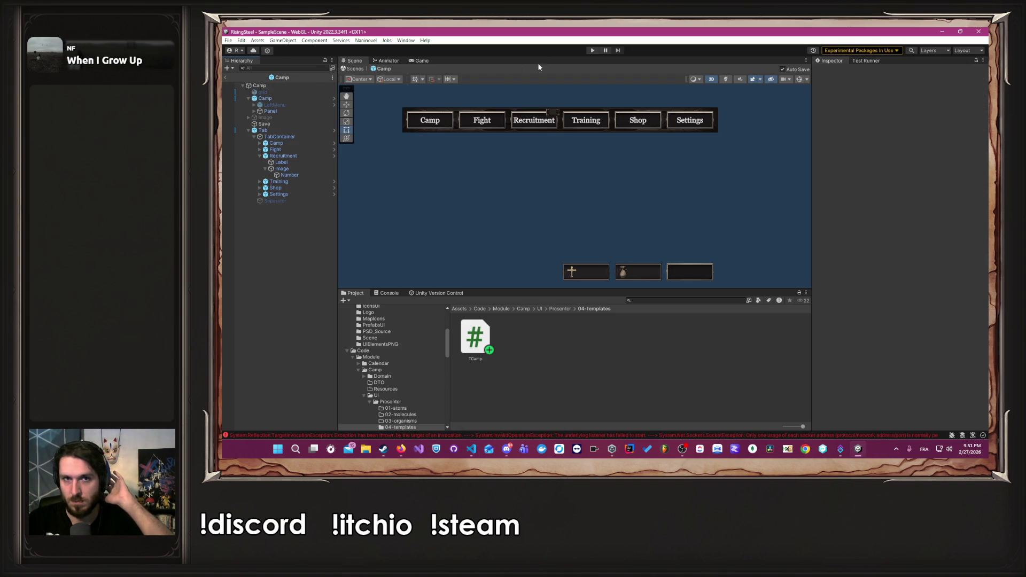
left_click(591, 51)
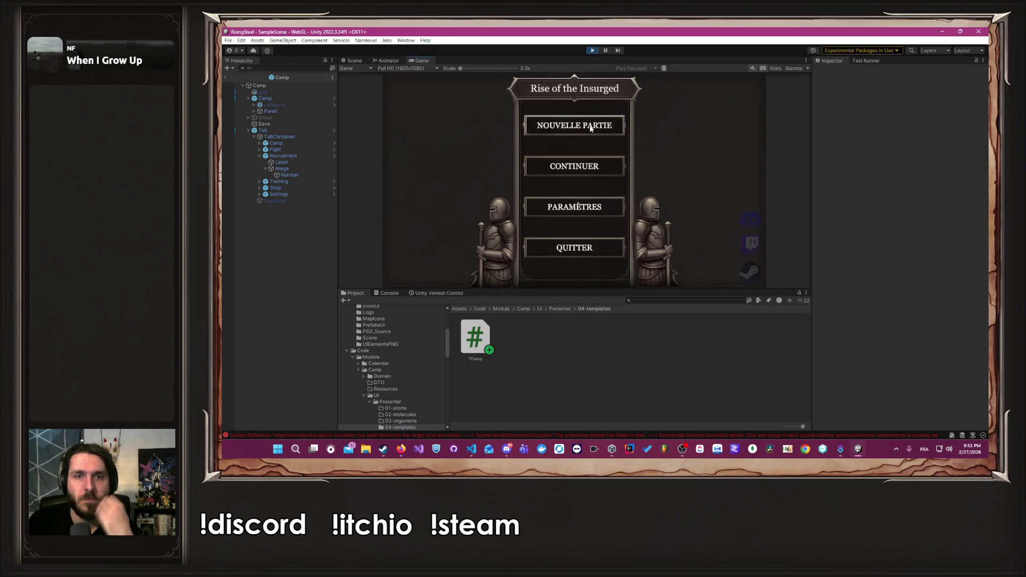
left_click(590, 129)
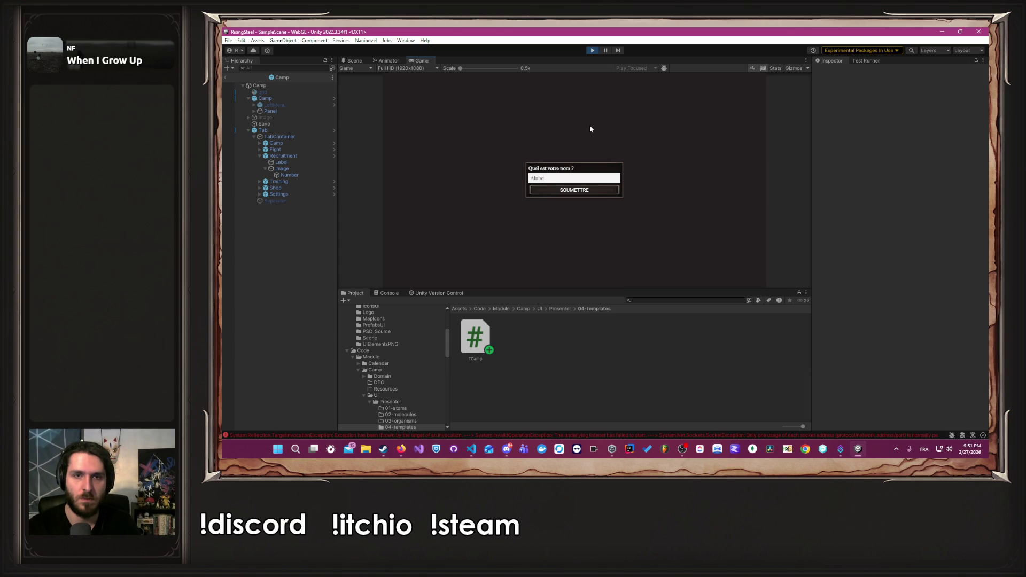
key("Return")
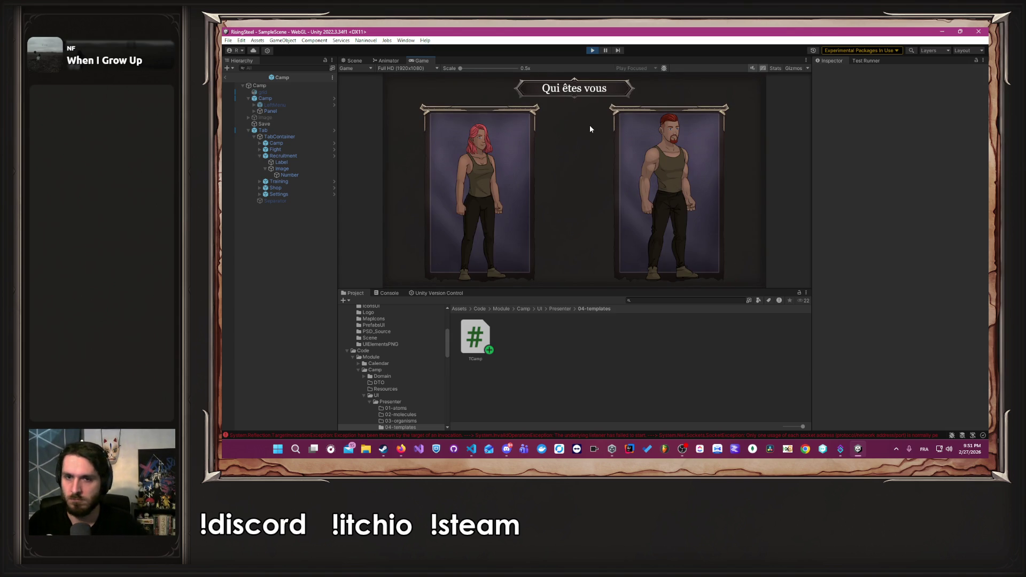
left_click(665, 153)
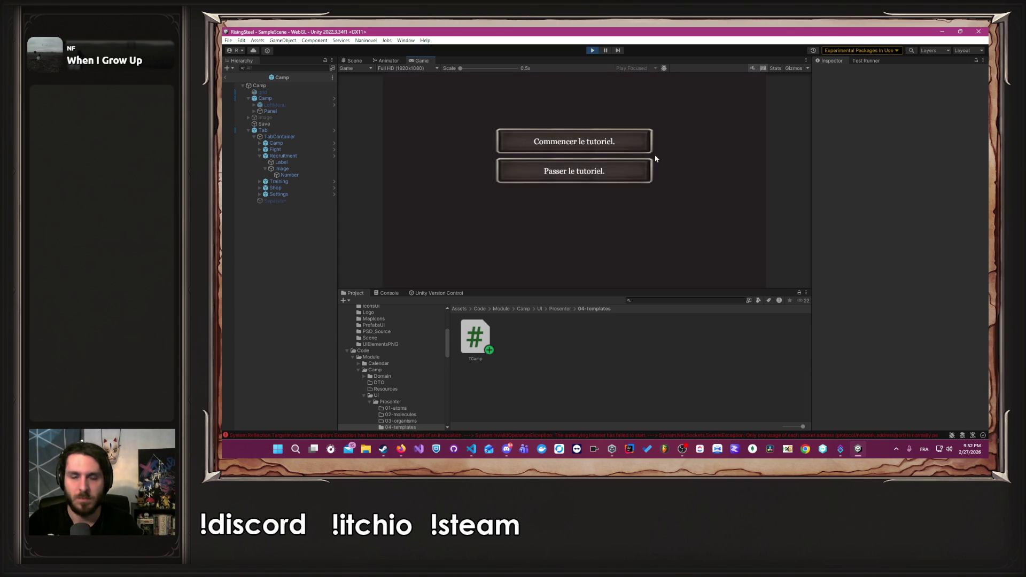
left_click(613, 170)
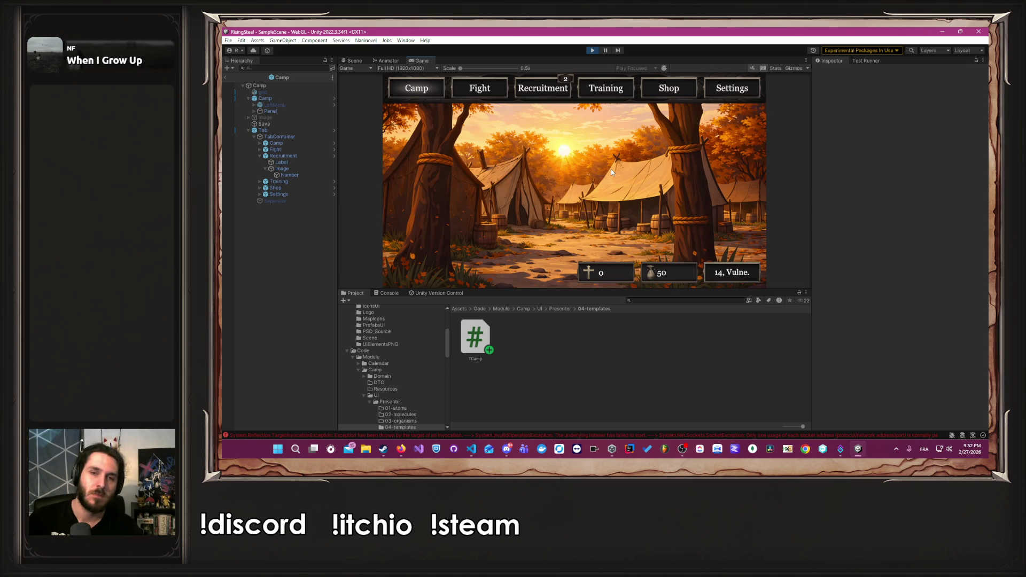
left_click(732, 270)
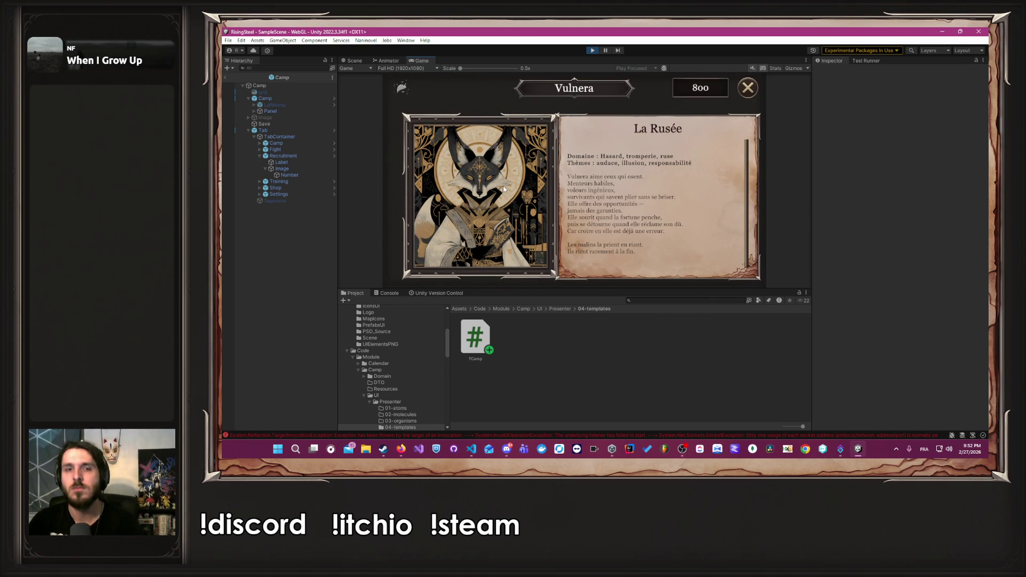
mouse_move(666, 208)
mouse_move(742, 182)
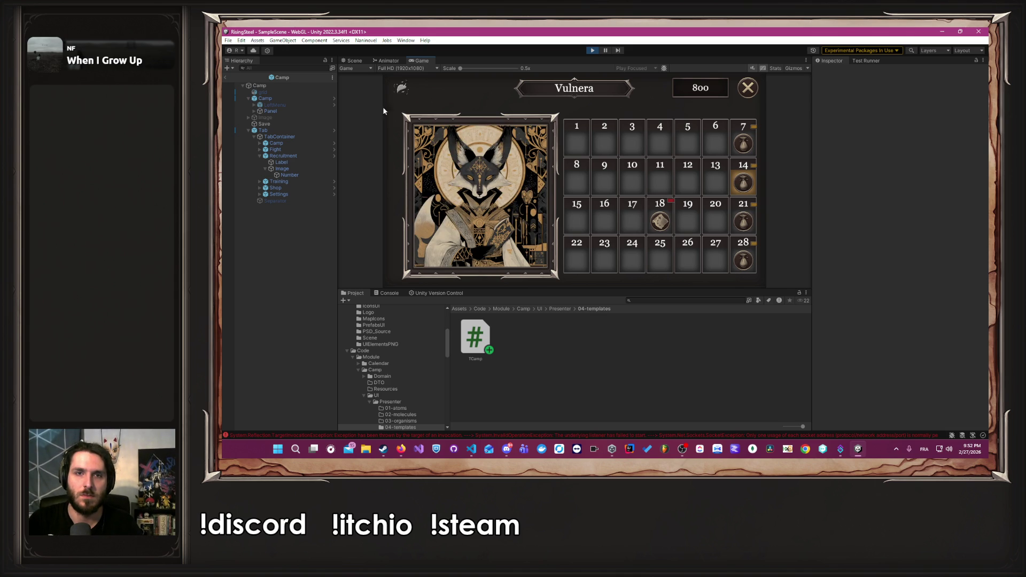
left_click(743, 88)
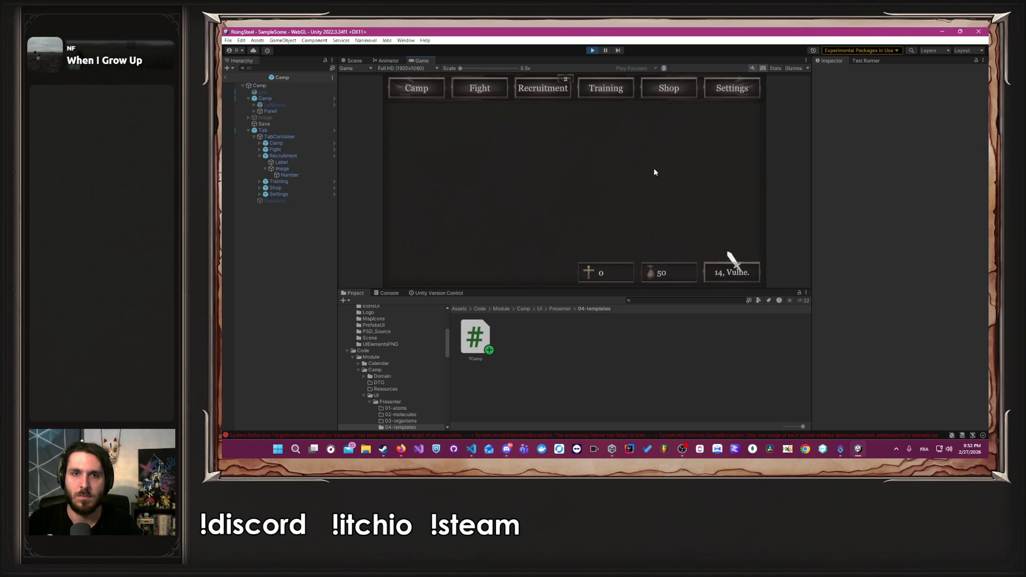
left_click(503, 84)
left_click(670, 201)
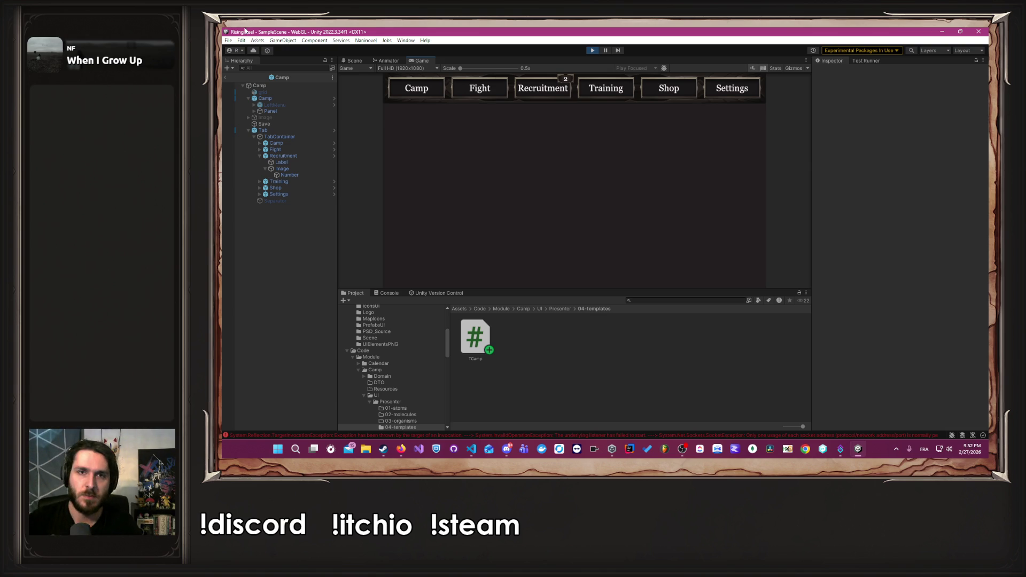
left_click(590, 51)
key("alt+Tab")
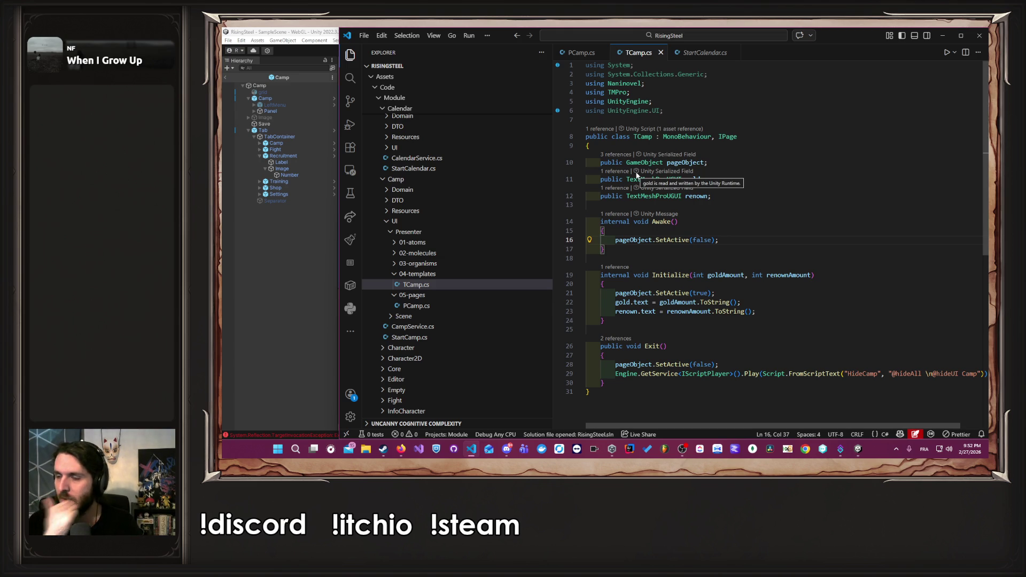
left_click(269, 280)
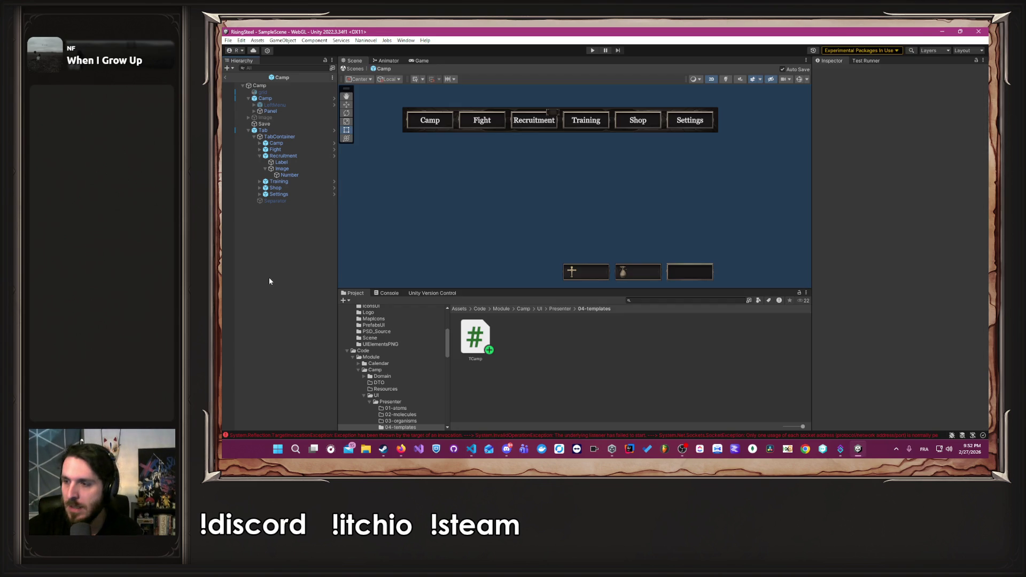
Open the Mission prefab from Code/Module/Mission/UI/Scene/05-pages for editing.
scroll(391, 382, "up", 5)
scroll(391, 374, "down", 2)
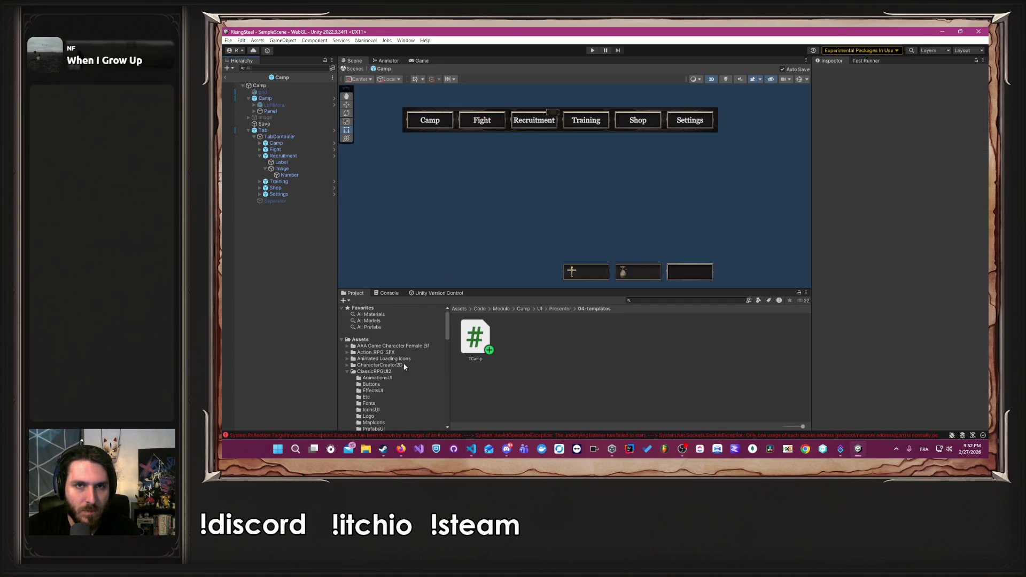
scroll(353, 349, "down", 5)
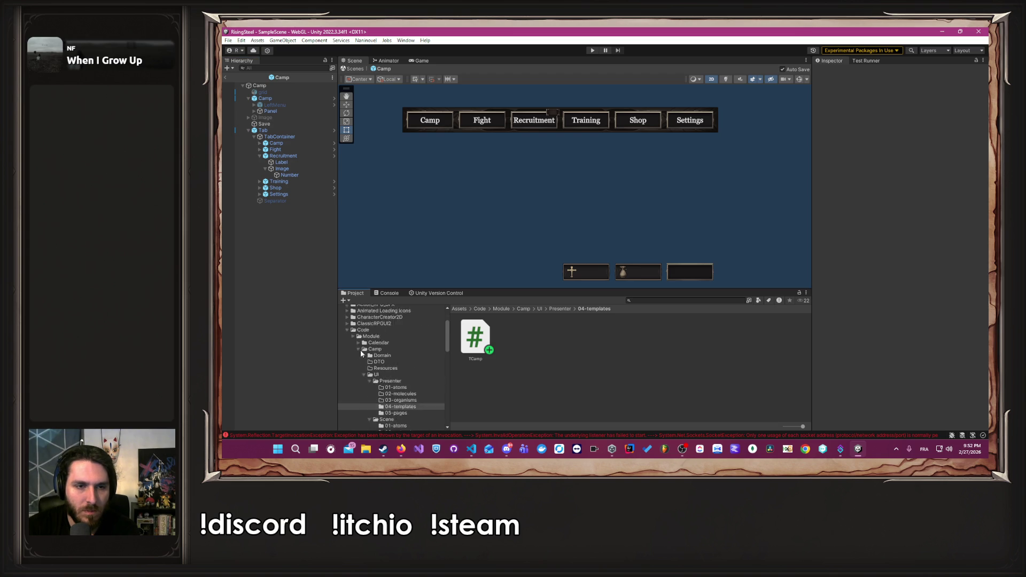
left_click(358, 325)
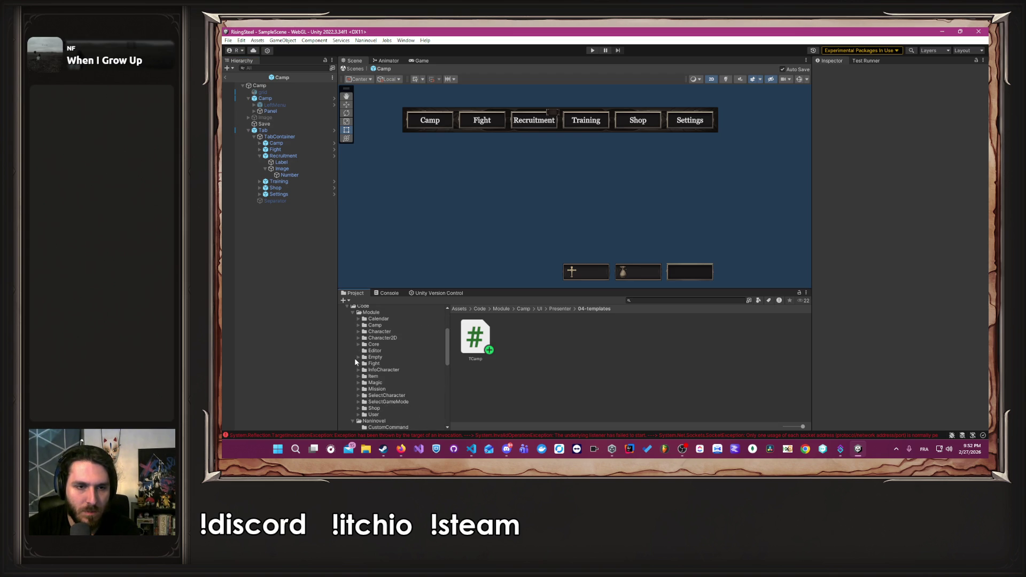
left_click(383, 388)
double_click(593, 336)
left_click(532, 345)
double_click(531, 345)
double_click(644, 338)
double_click(473, 341)
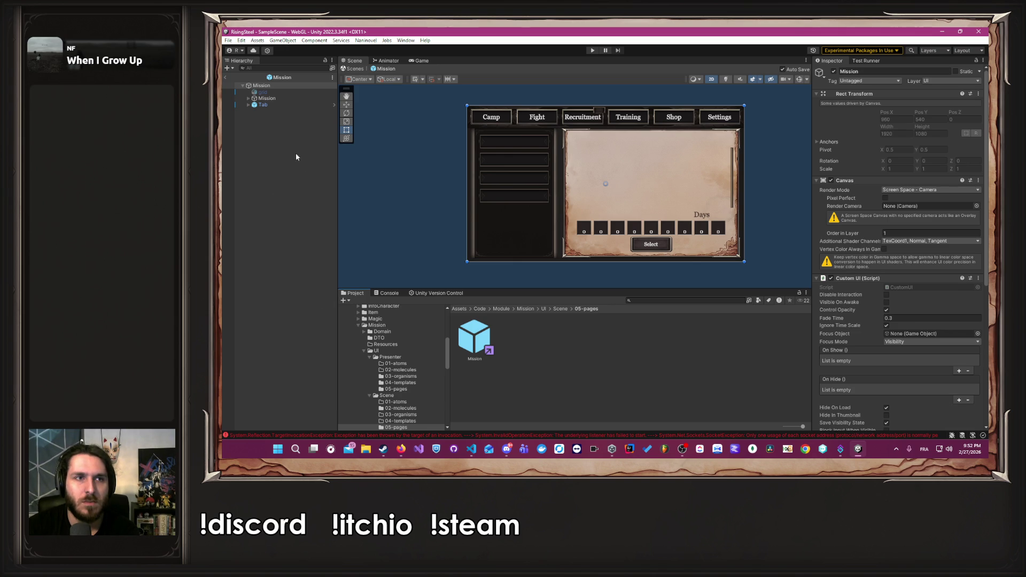
Add a UI Panel under the inner Mission object and name it Content.
left_click(285, 100)
left_click(249, 99)
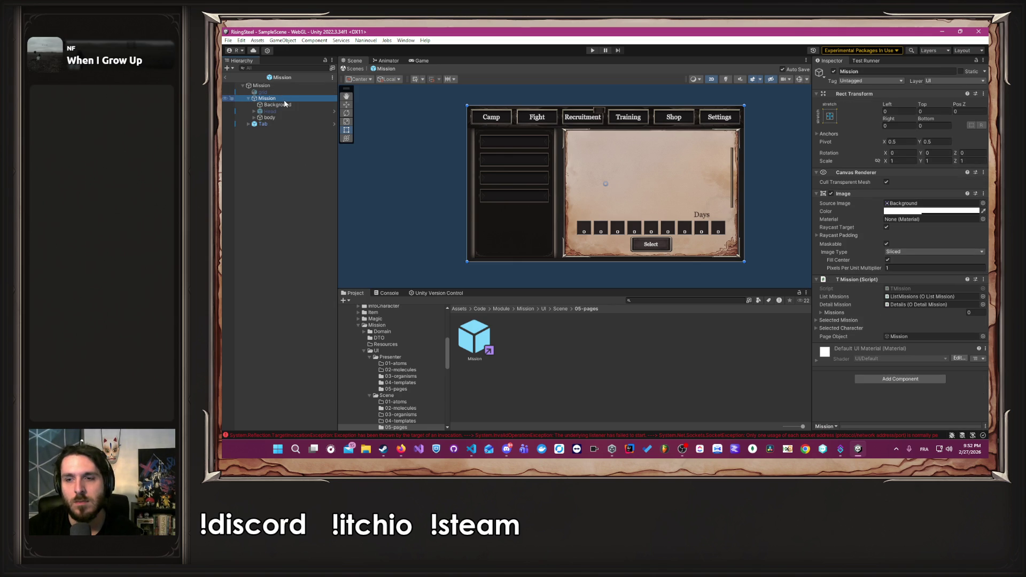
left_click(909, 336)
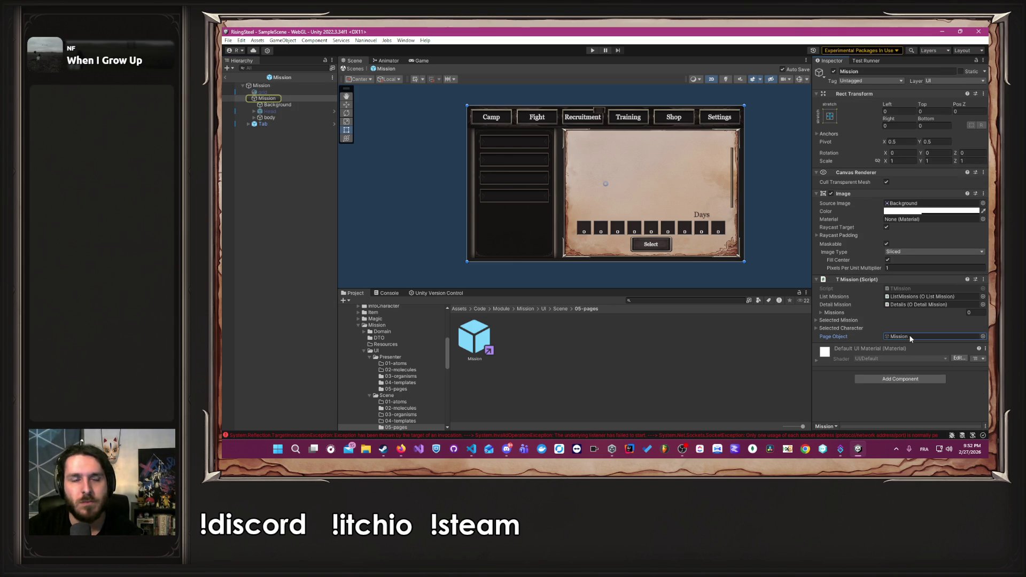
right_click(303, 98)
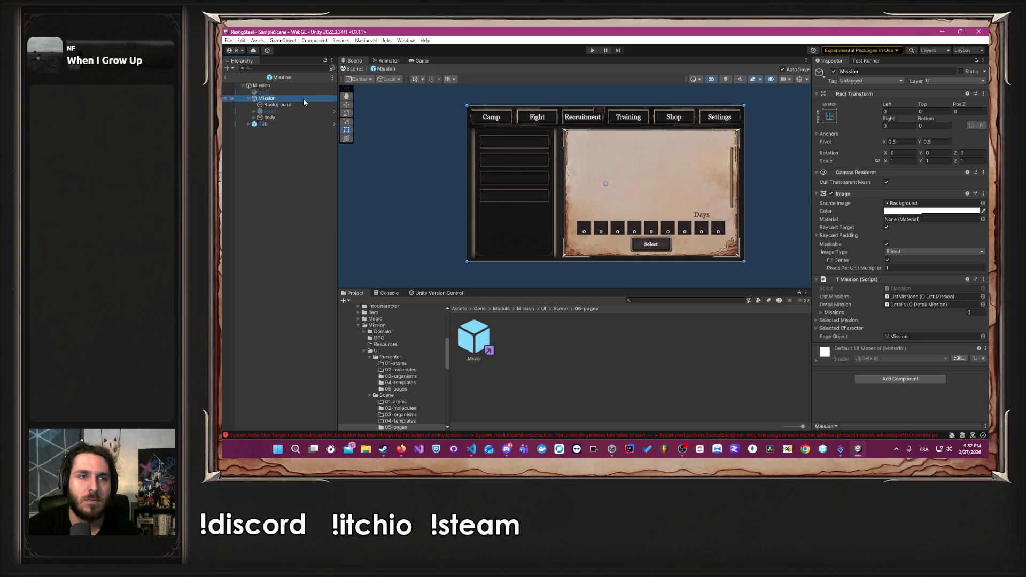
mouse_move(349, 374)
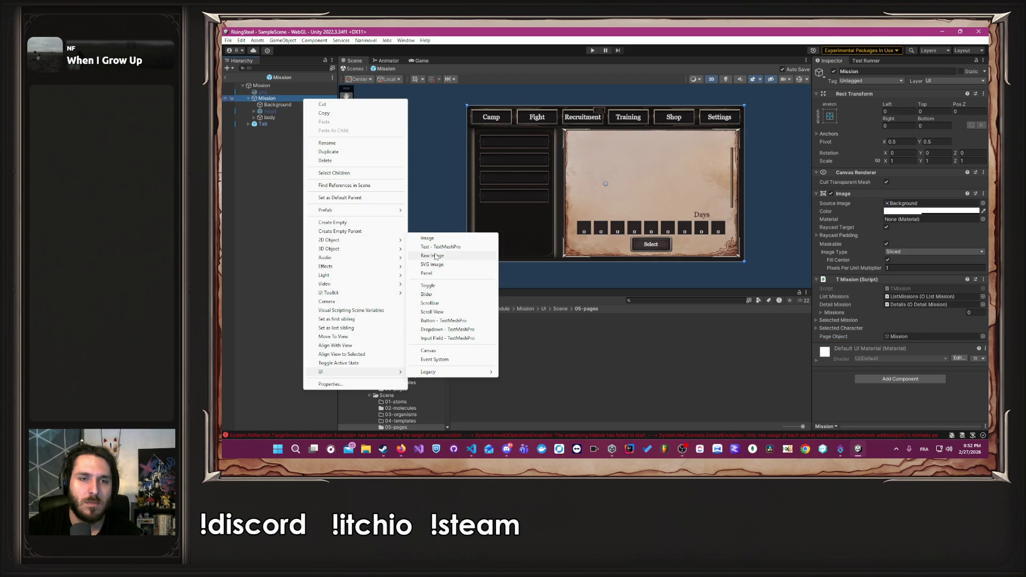
left_click(441, 274)
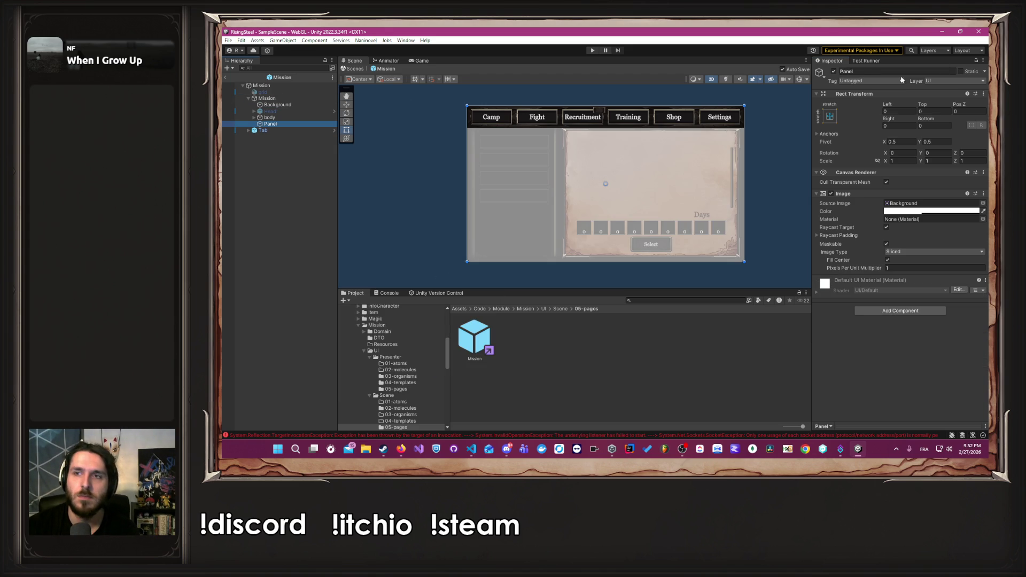
left_click(922, 73)
type("Content")
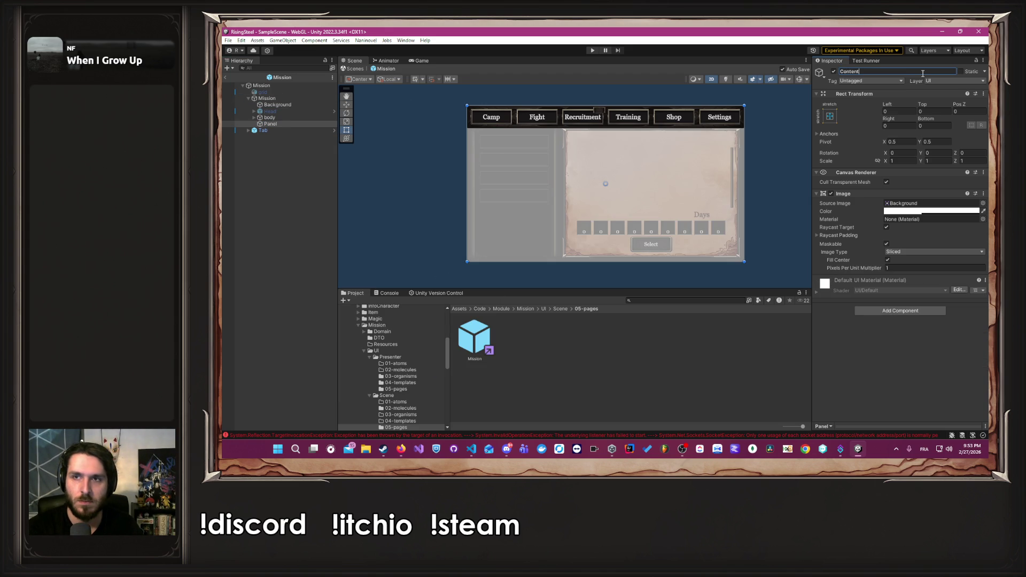
key("Return")
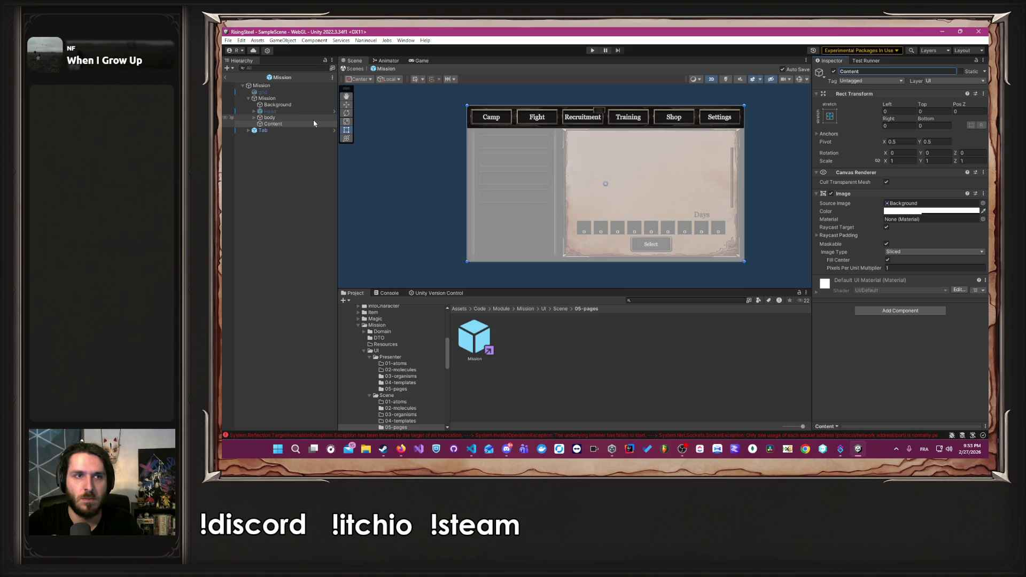
Move Background, Head and body under the Content panel.
left_click(289, 105)
left_click(290, 117, "shift")
left_click_drag(290, 117, 290, 123)
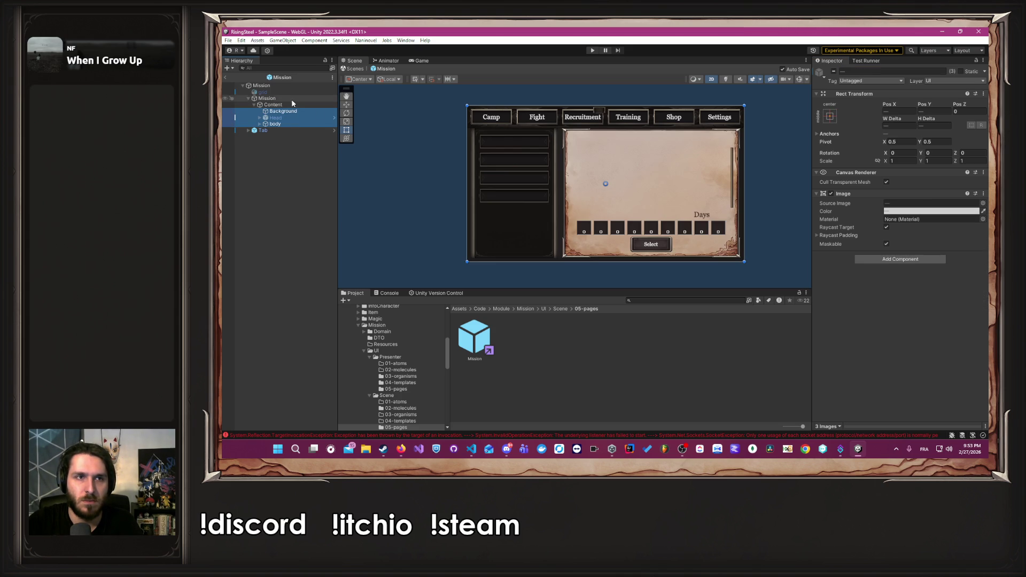
left_click(286, 98)
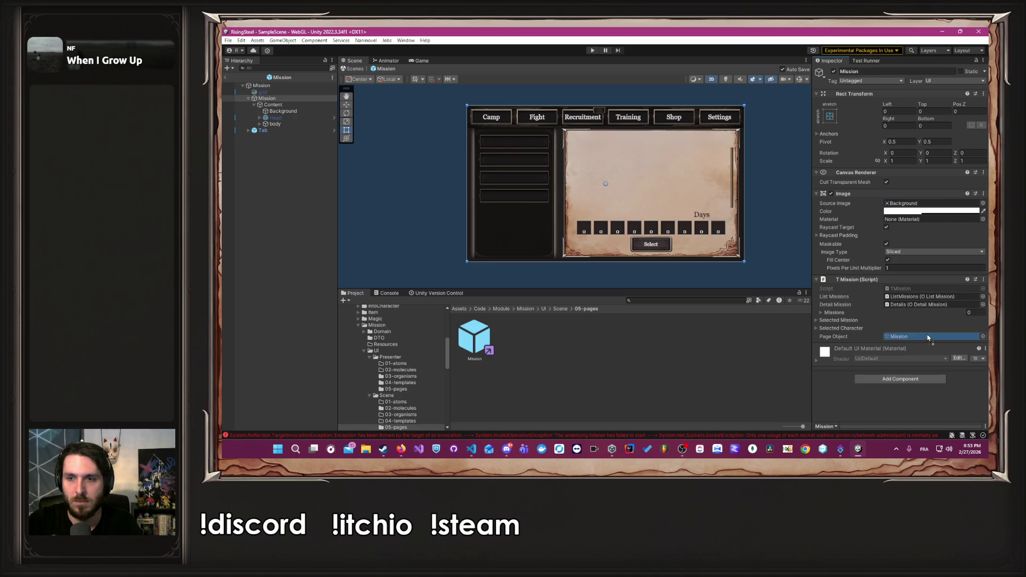
left_click(784, 220)
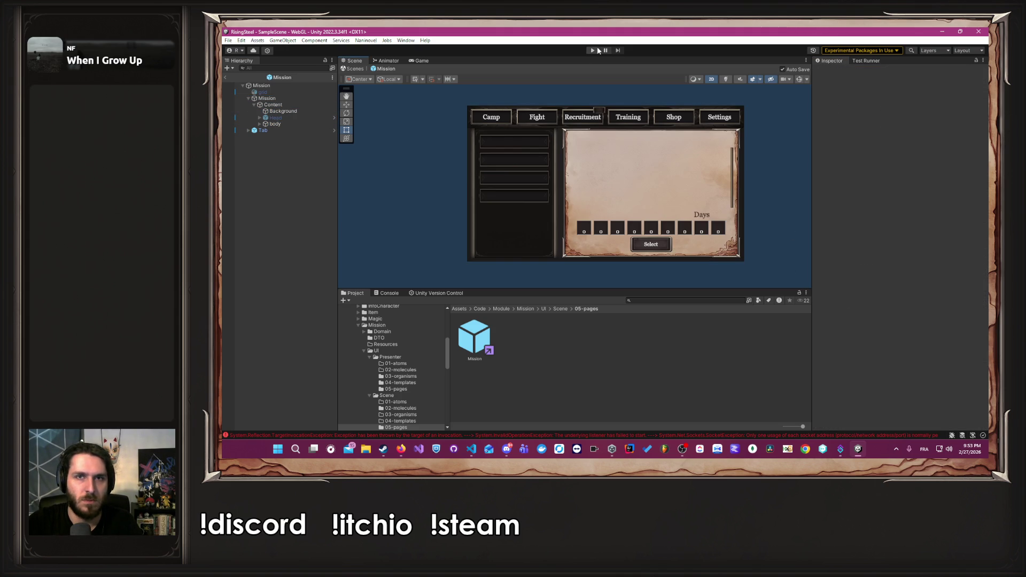
left_click(596, 49)
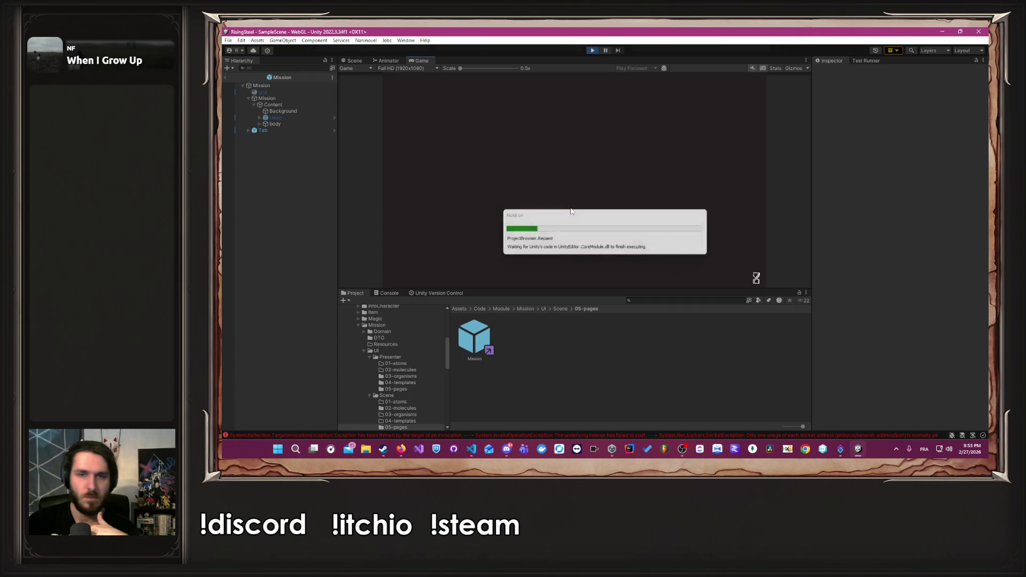
left_click(584, 127)
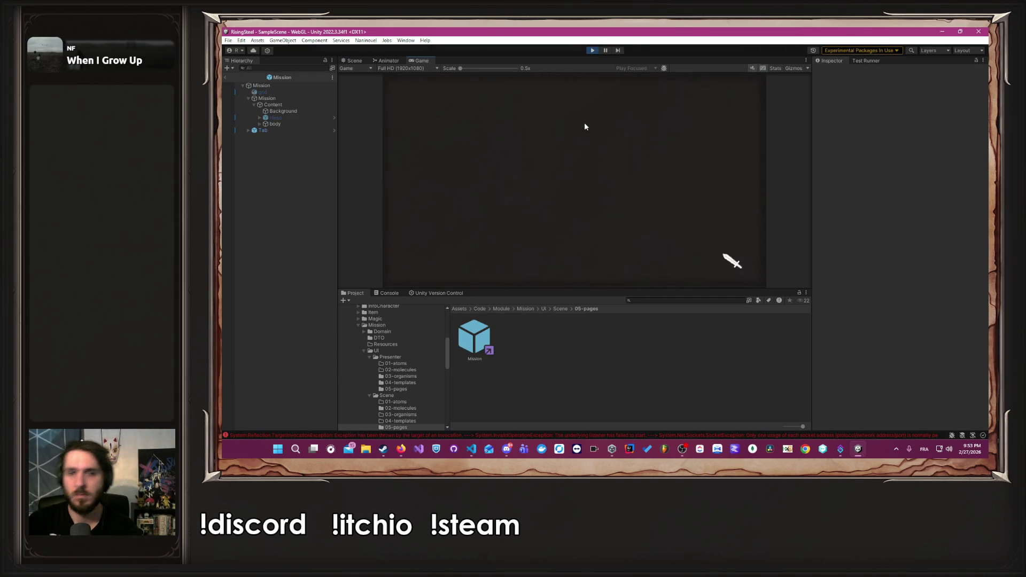
type("Alber")
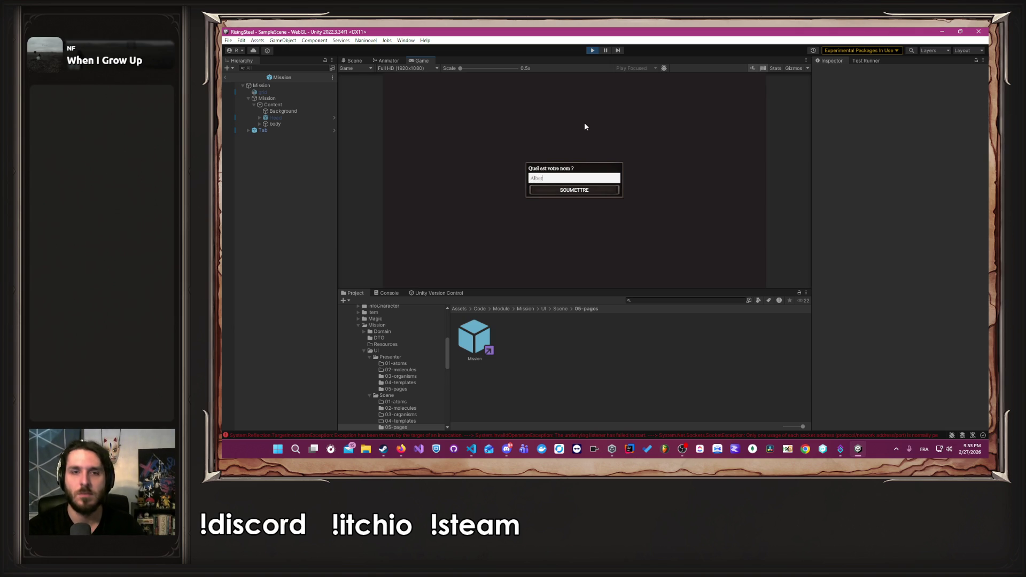
key("Return")
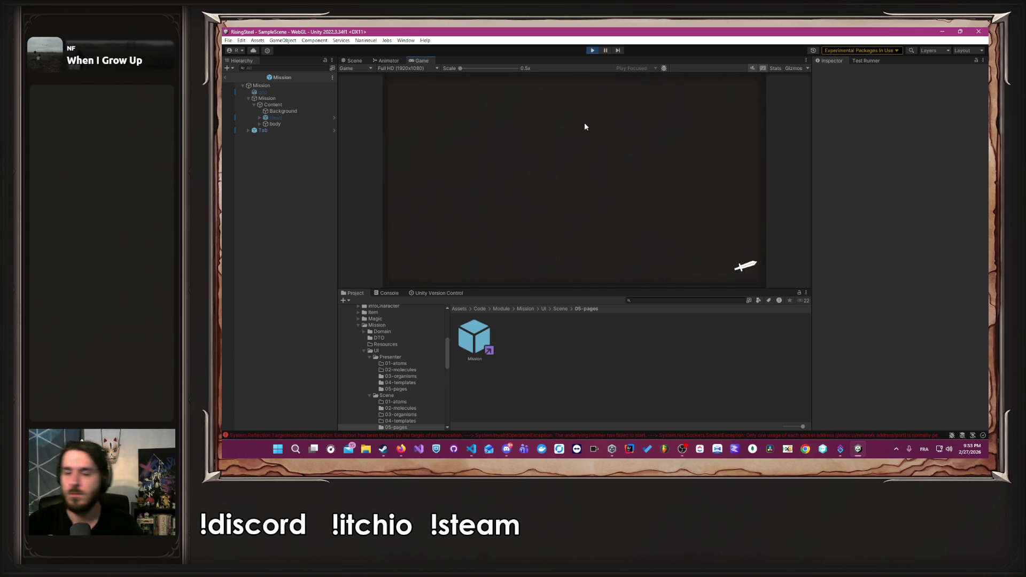
left_click(705, 217)
left_click(533, 174)
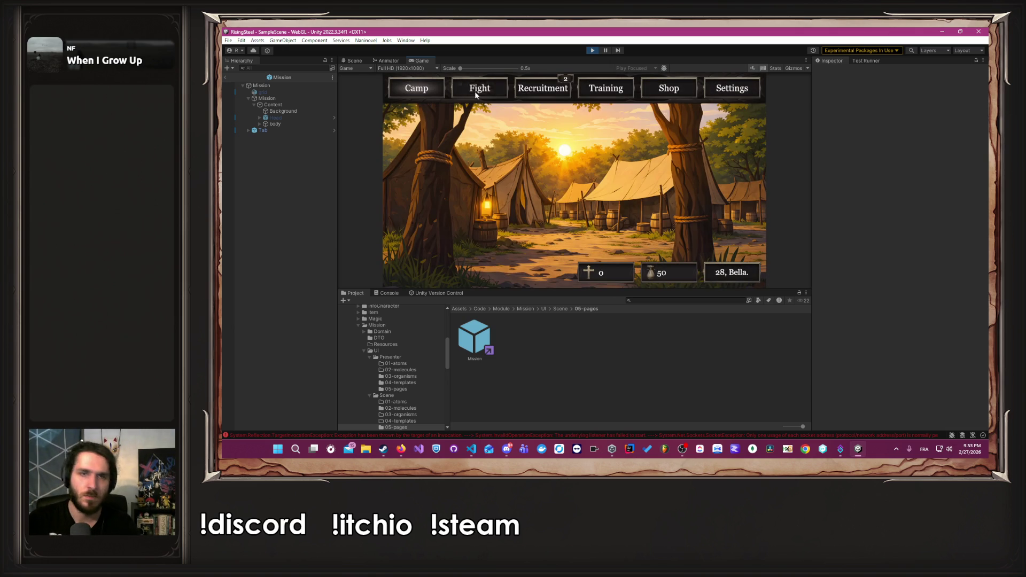
left_click(474, 91)
left_click(697, 238)
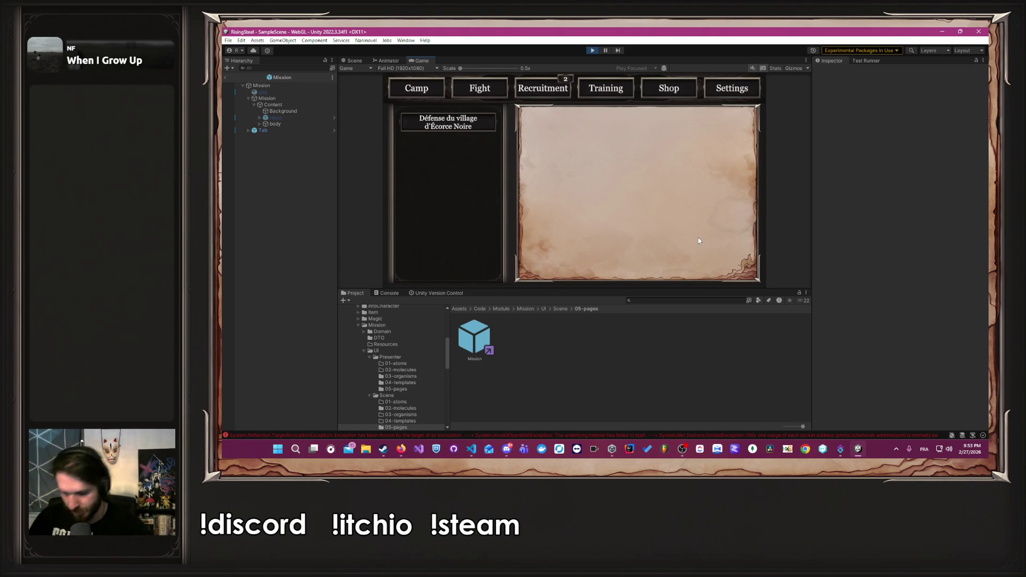
left_click(460, 123)
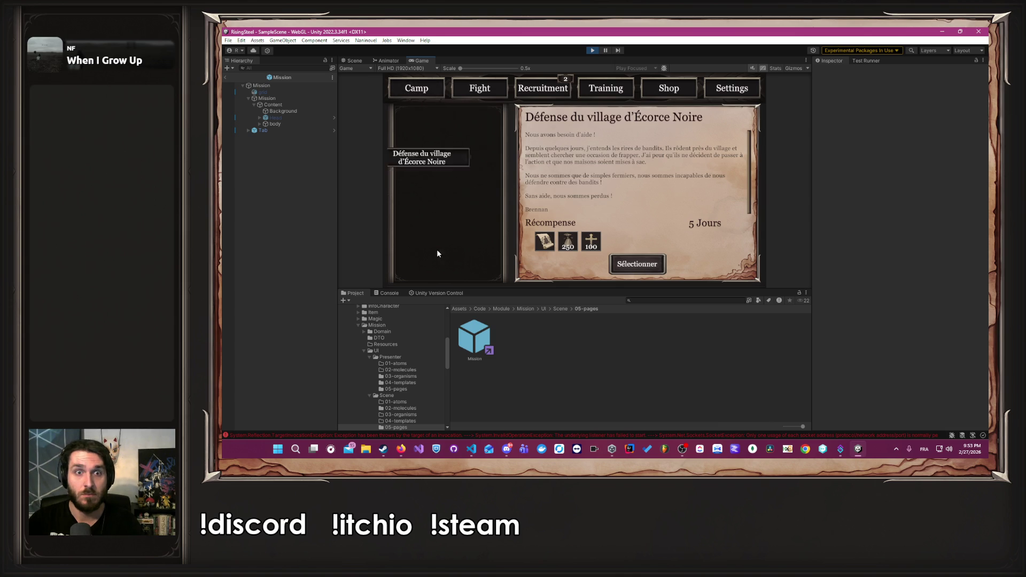
left_click(594, 50)
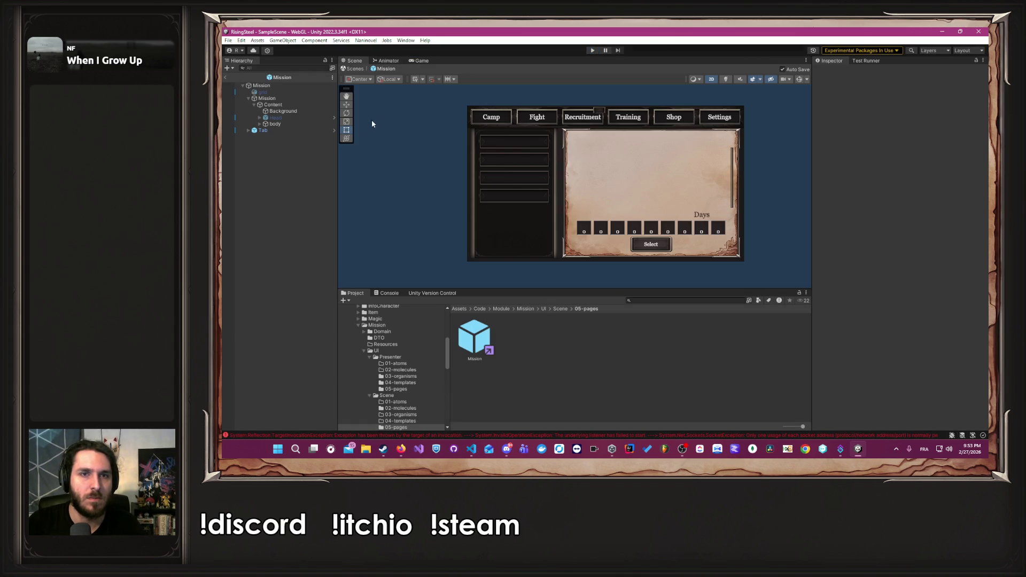
Untick Horizontal on body > ListMissions' Scroll Rect and start a play test.
left_click_drag(281, 111, 283, 125)
left_click(260, 124)
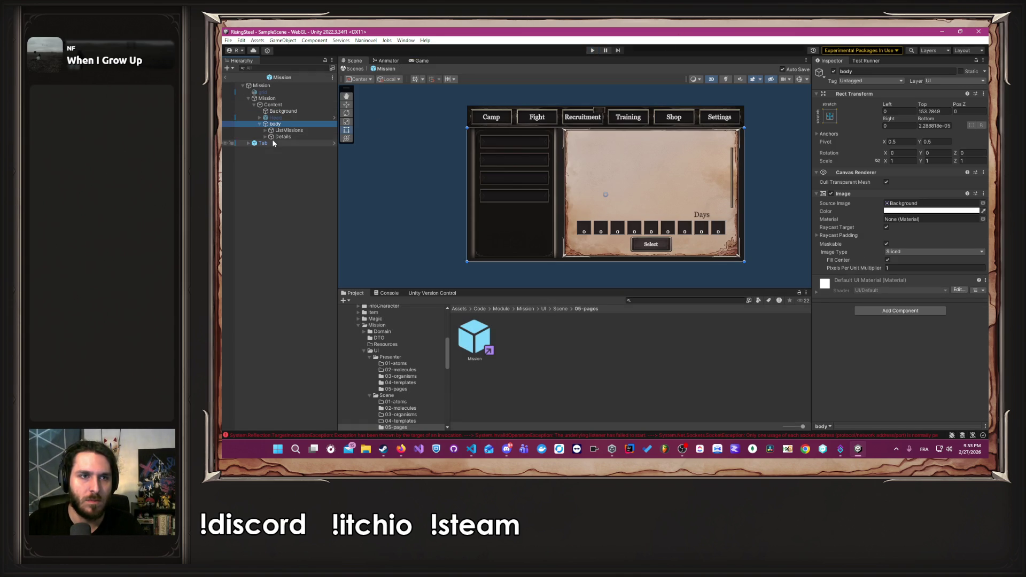
left_click(265, 131)
left_click(289, 130)
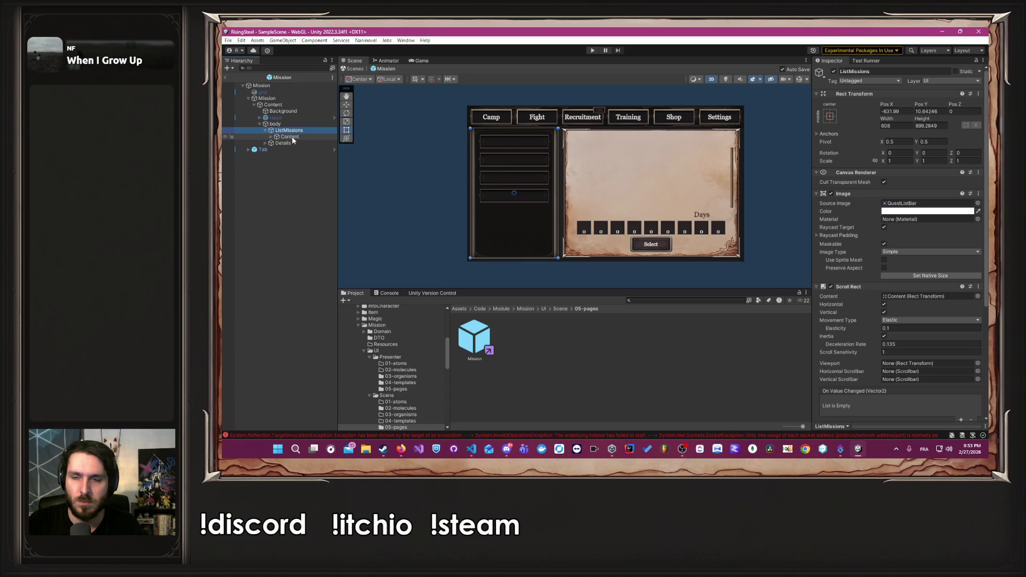
left_click(884, 305)
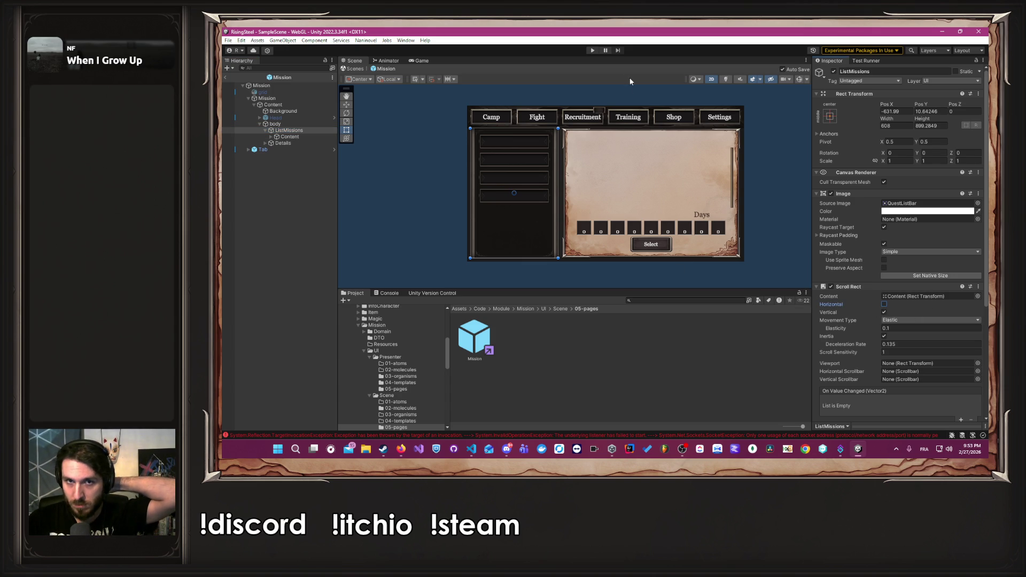
left_click(592, 50)
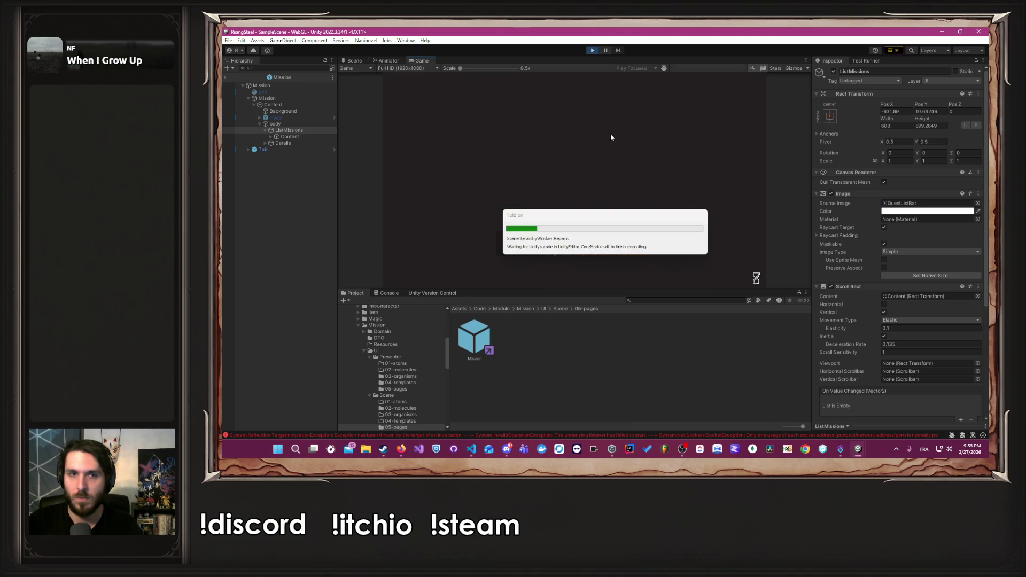
Stop the game, also turn off vertical scrolling on ListMissions, and play again.
left_click(593, 50)
left_click(884, 313)
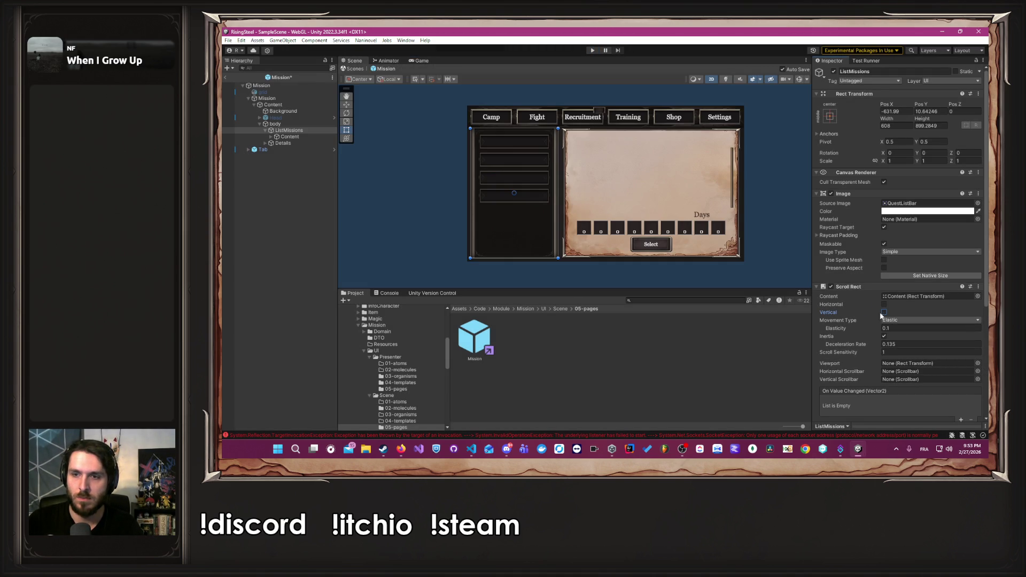
left_click(592, 51)
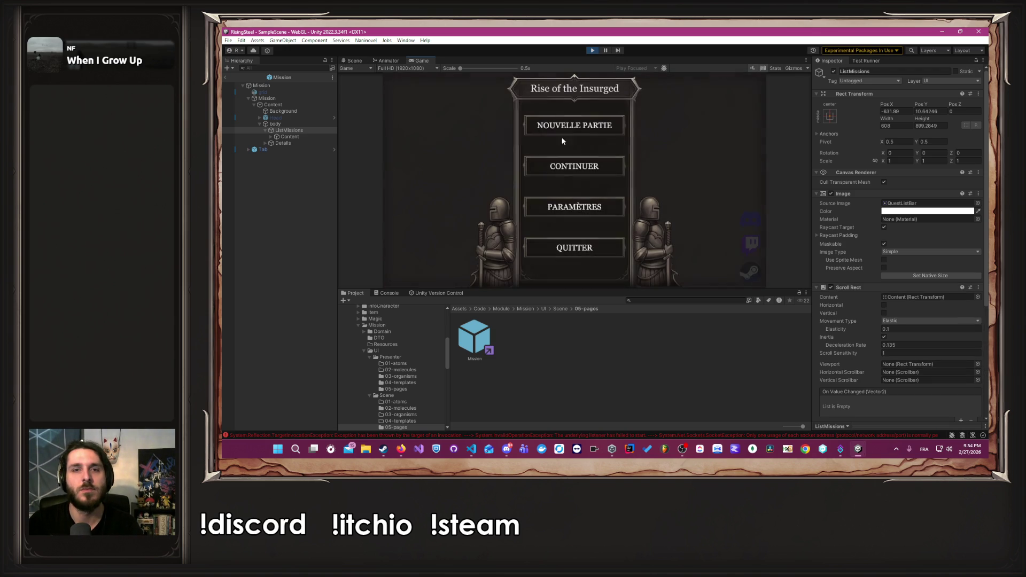
Start a new game, view the Défense du village d'Écorce Noire mission and Training page, then stop.
left_click(575, 131)
key("Return")
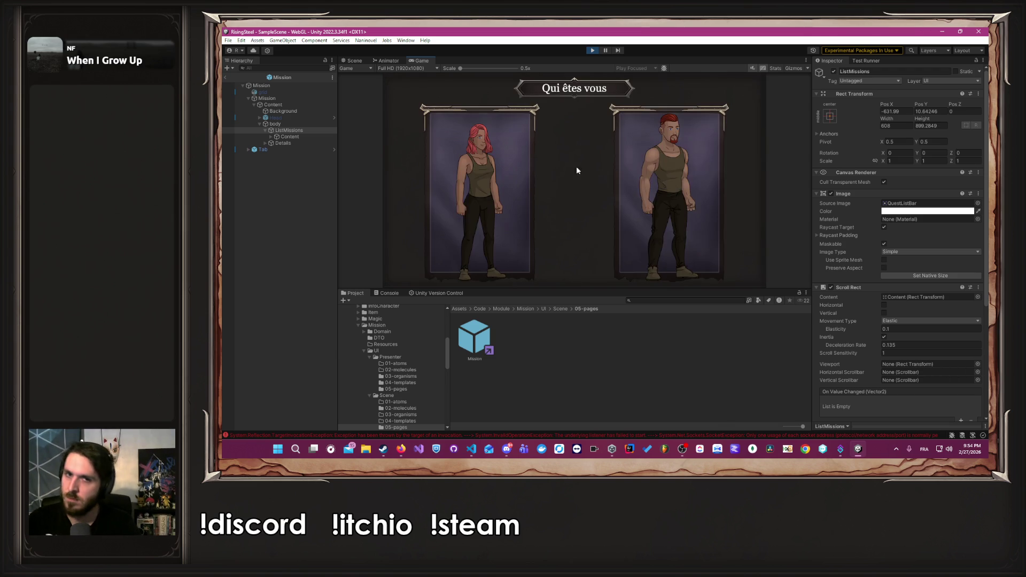
left_click(627, 187)
left_click(604, 170)
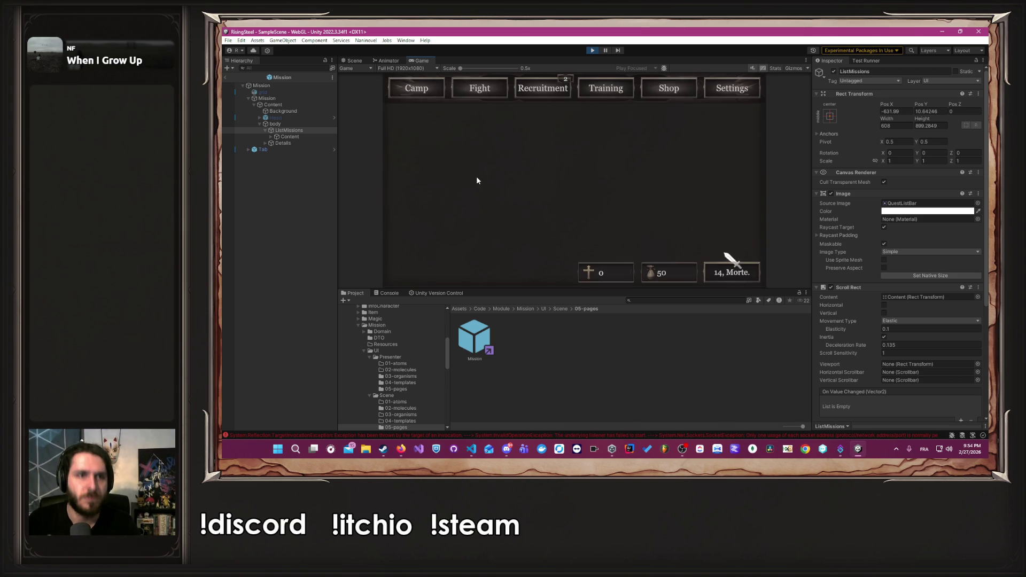
left_click(502, 92)
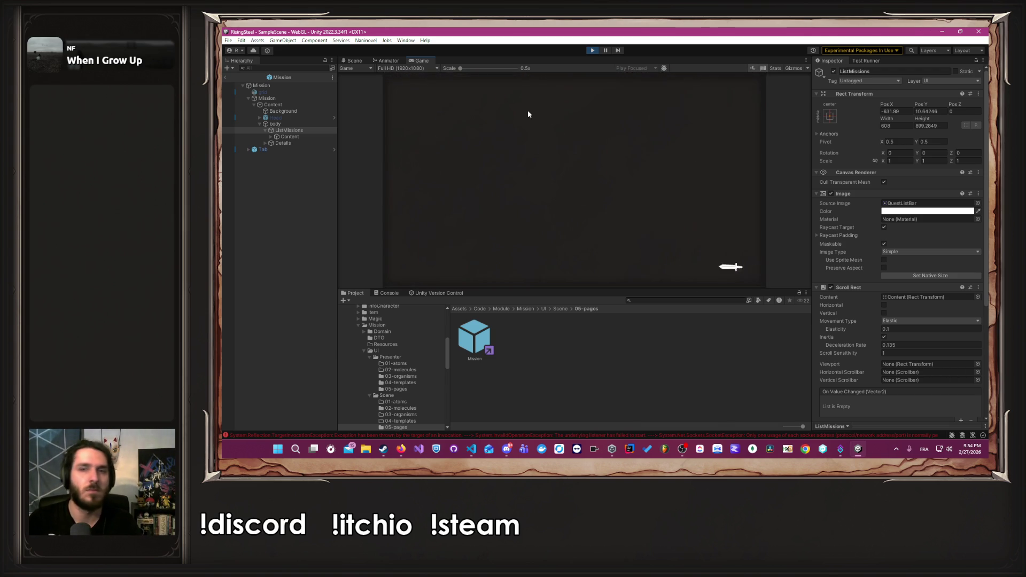
left_click(719, 196)
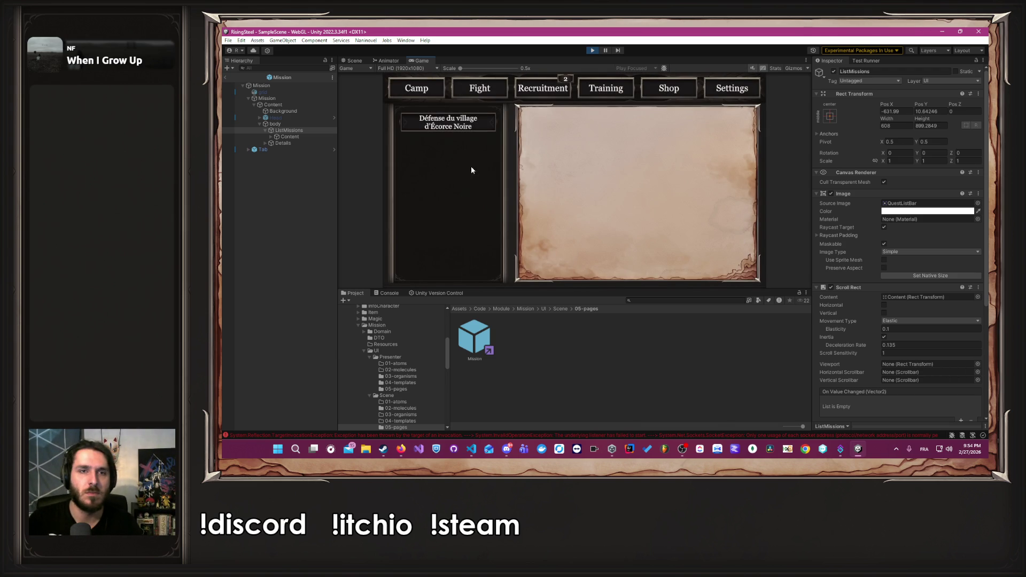
left_click(444, 127)
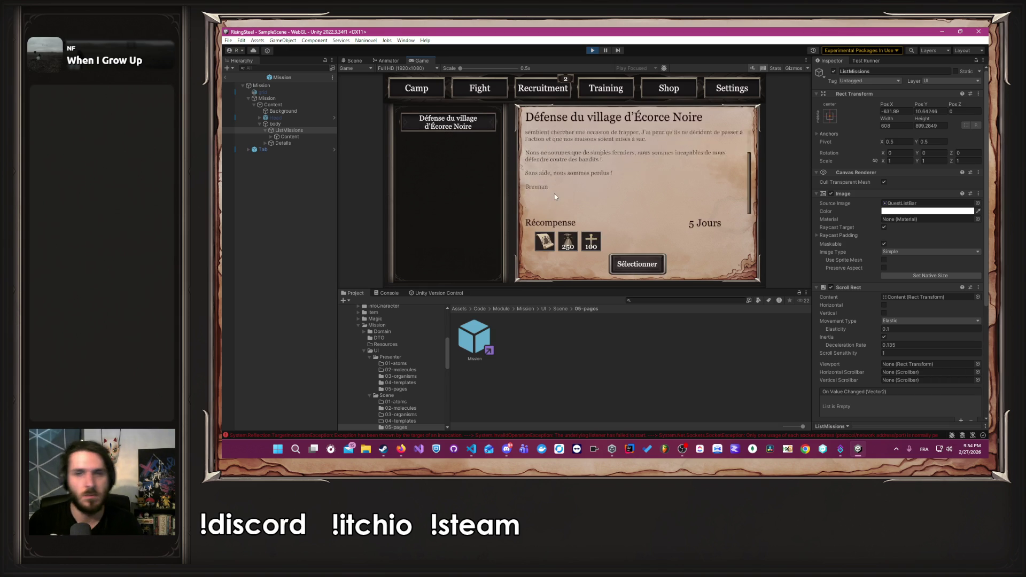
left_click(606, 88)
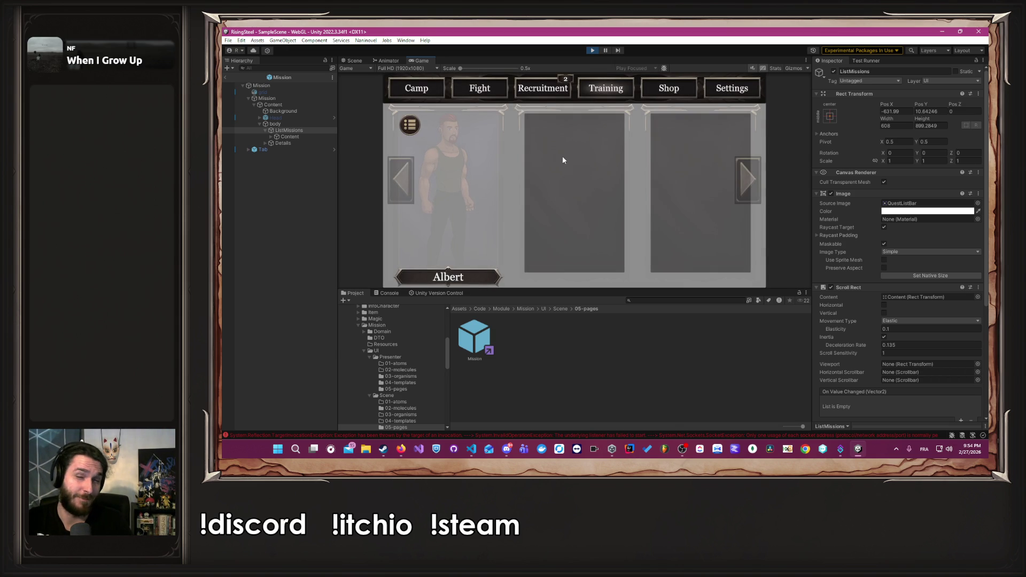
left_click(594, 51)
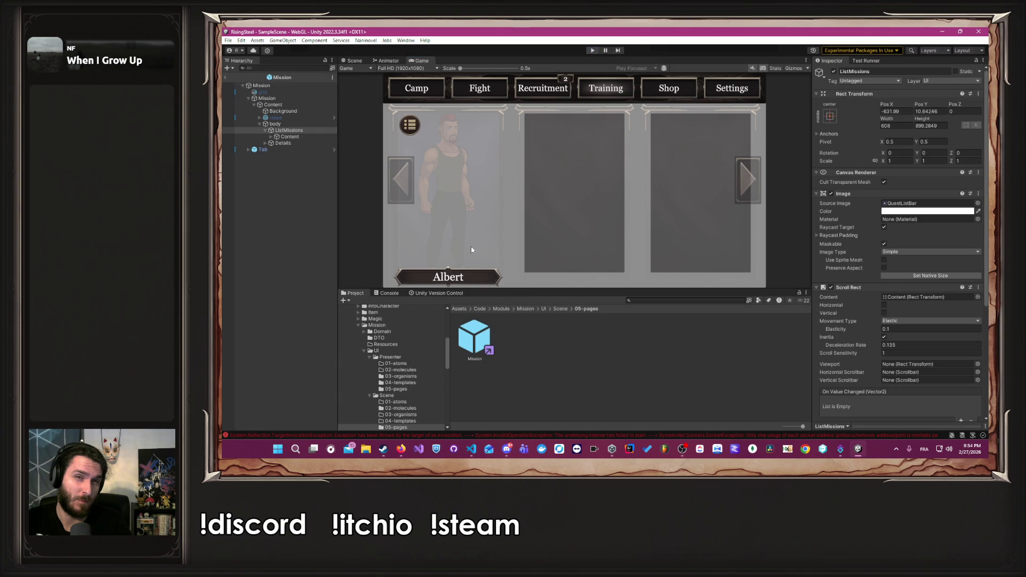
Open the Recruitment prefab from SelectCharacter/UI/Scene/05-pages.
scroll(411, 357, "down", 5)
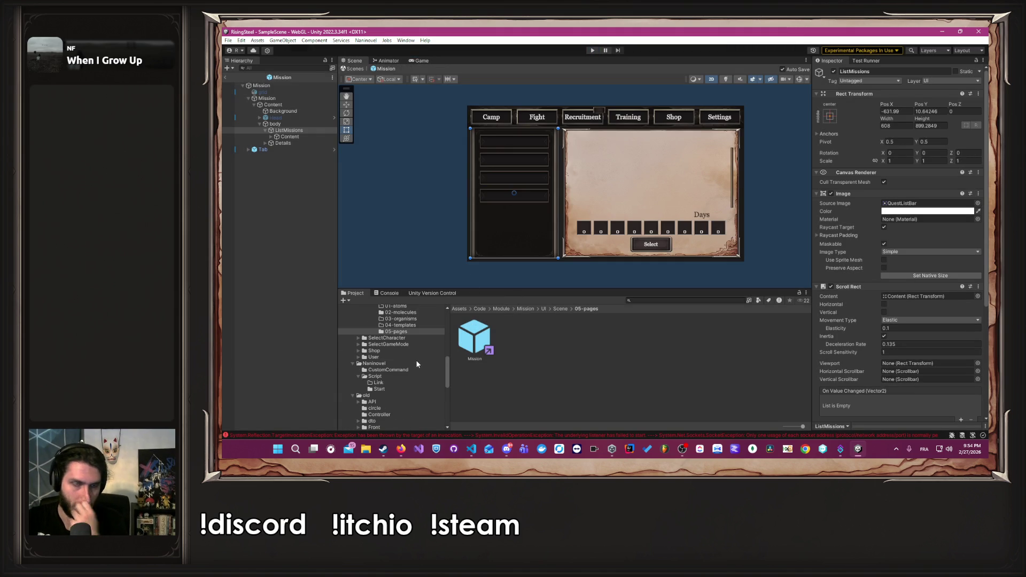
scroll(417, 362, "up", 4)
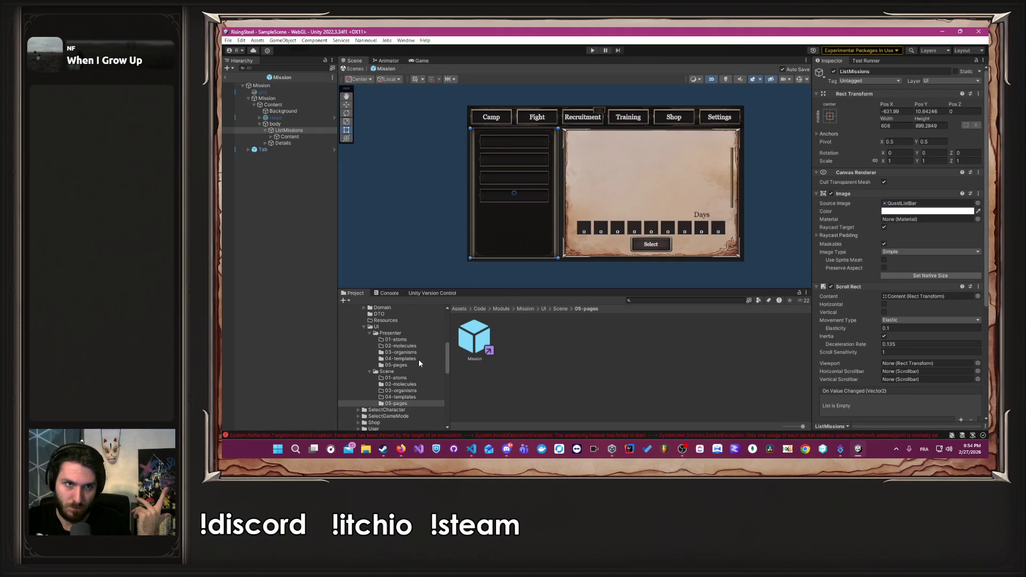
scroll(419, 361, "down", 4)
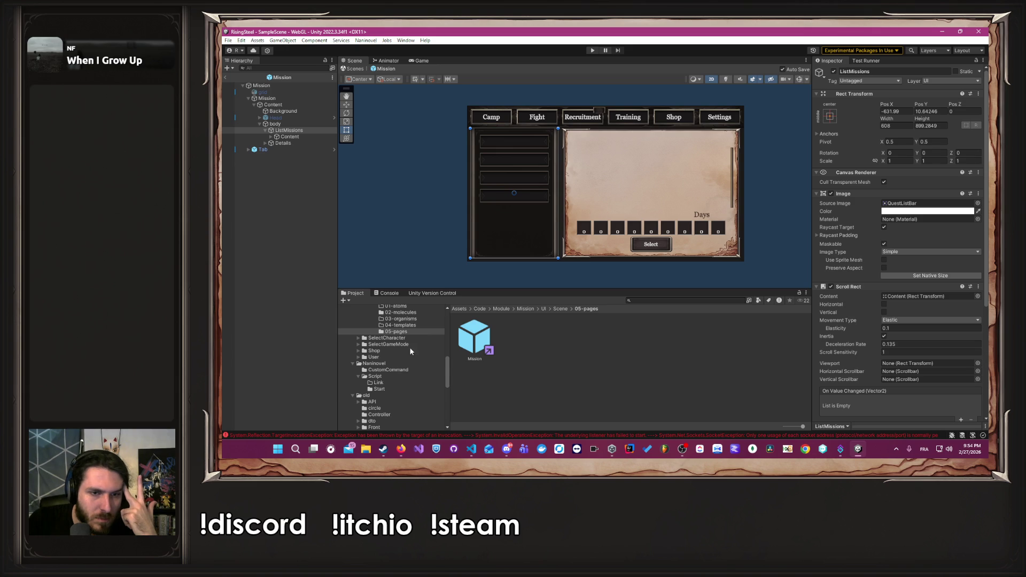
left_click(398, 344)
left_click(402, 339)
double_click(601, 339)
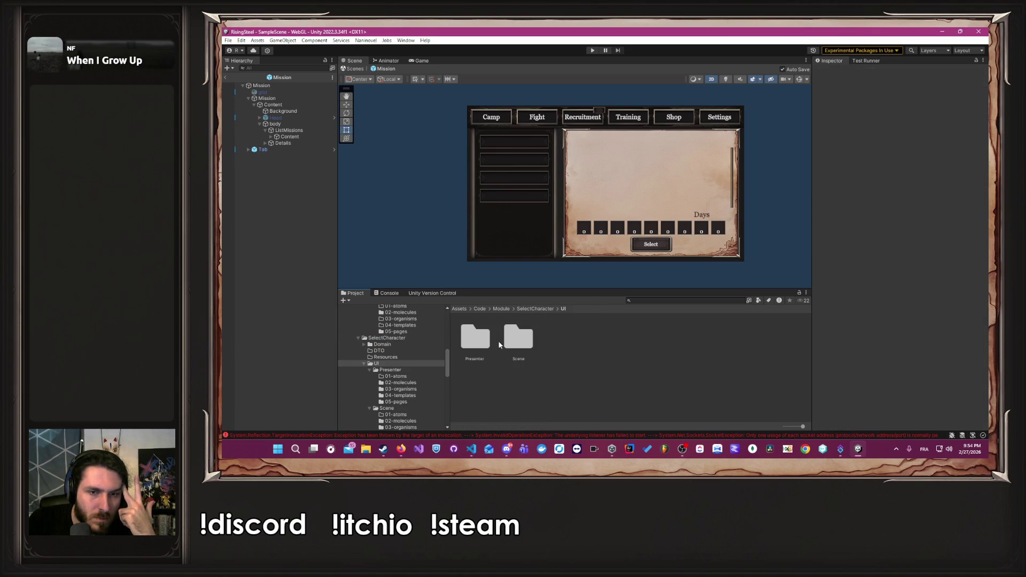
double_click(514, 343)
double_click(648, 339)
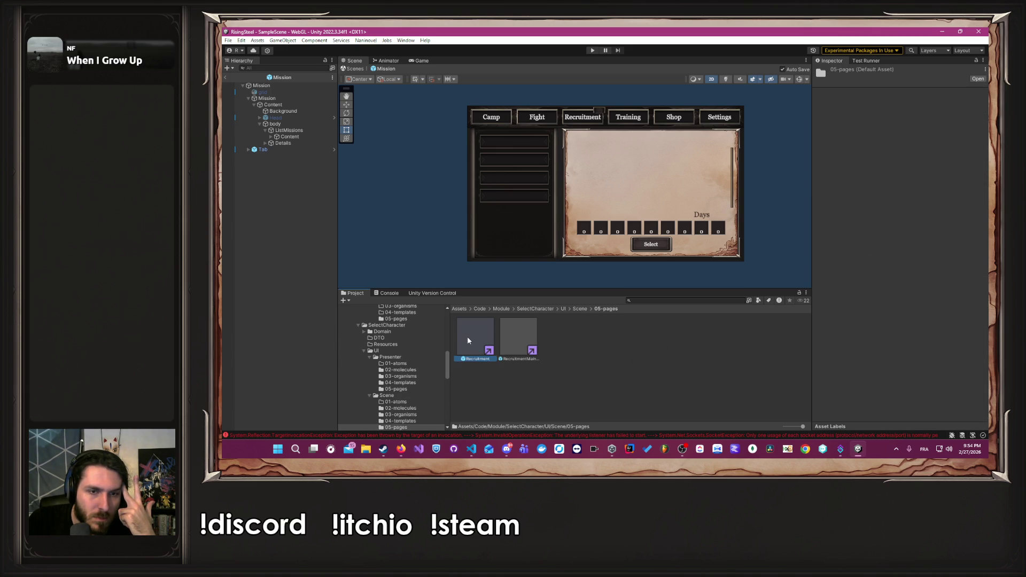
double_click(468, 338)
Open the nested Characters prefab, select its child Characters object, and start Play mode.
left_click(334, 92)
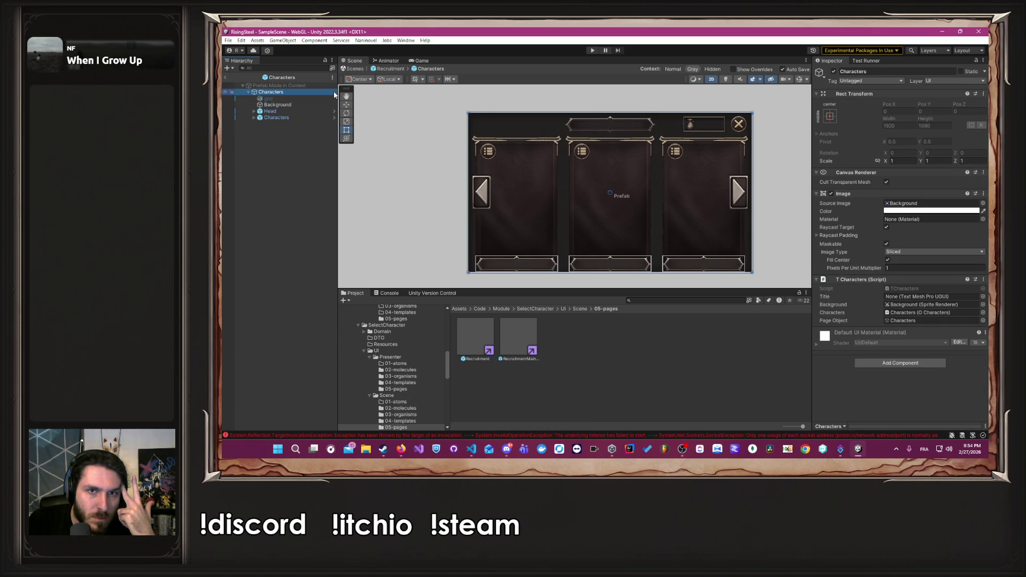
left_click(303, 117)
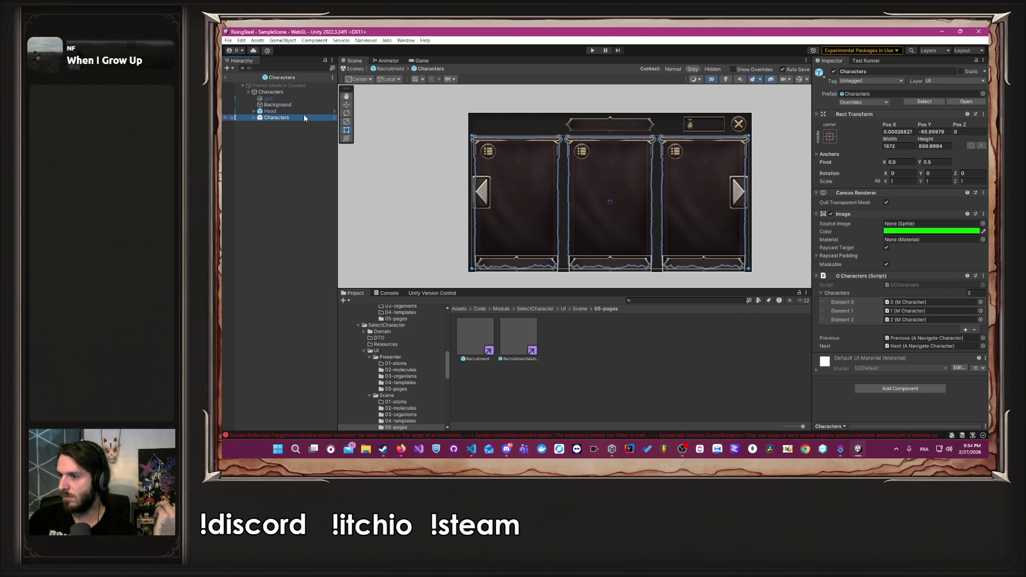
left_click(593, 50)
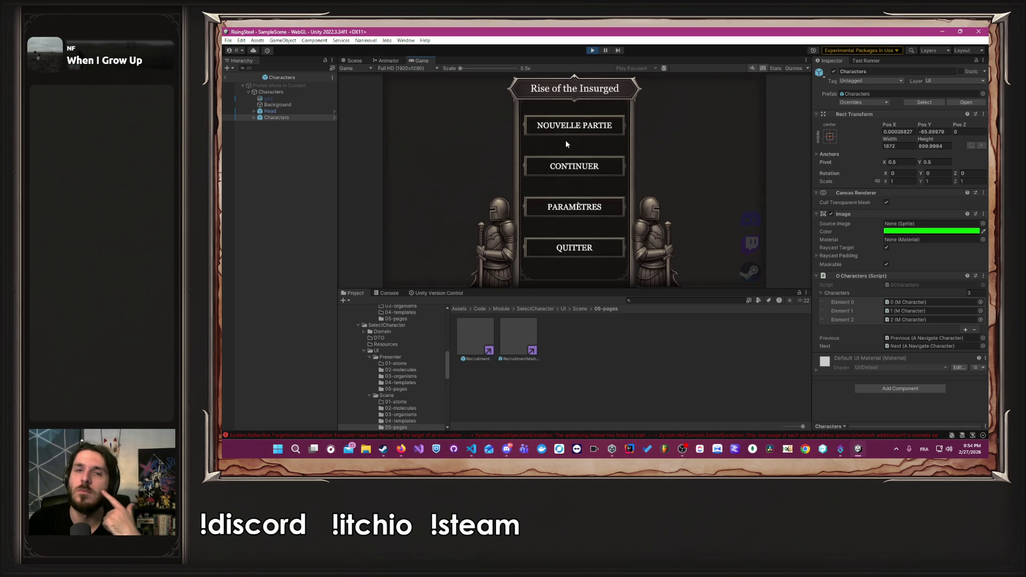
Play a new game through Training, Recruitment, Fight and mission pages, then stop and switch to VS Code.
left_click(561, 133)
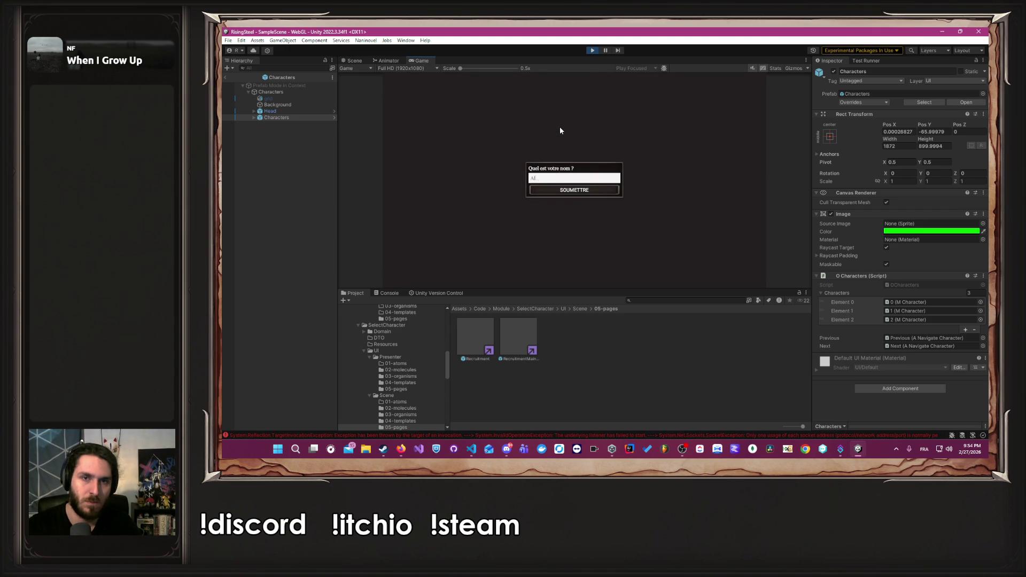
key("Return")
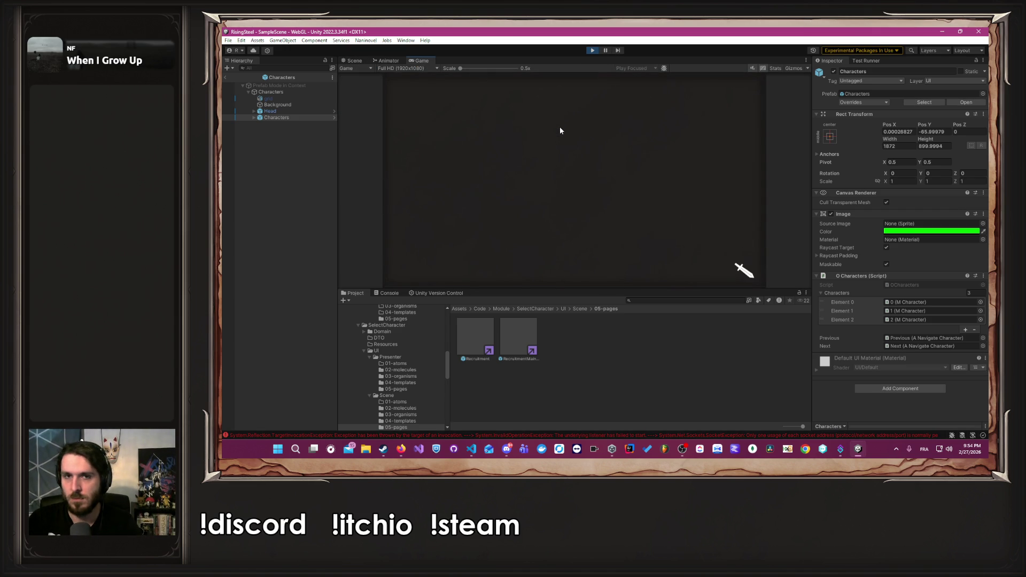
left_click(642, 179)
left_click(624, 172)
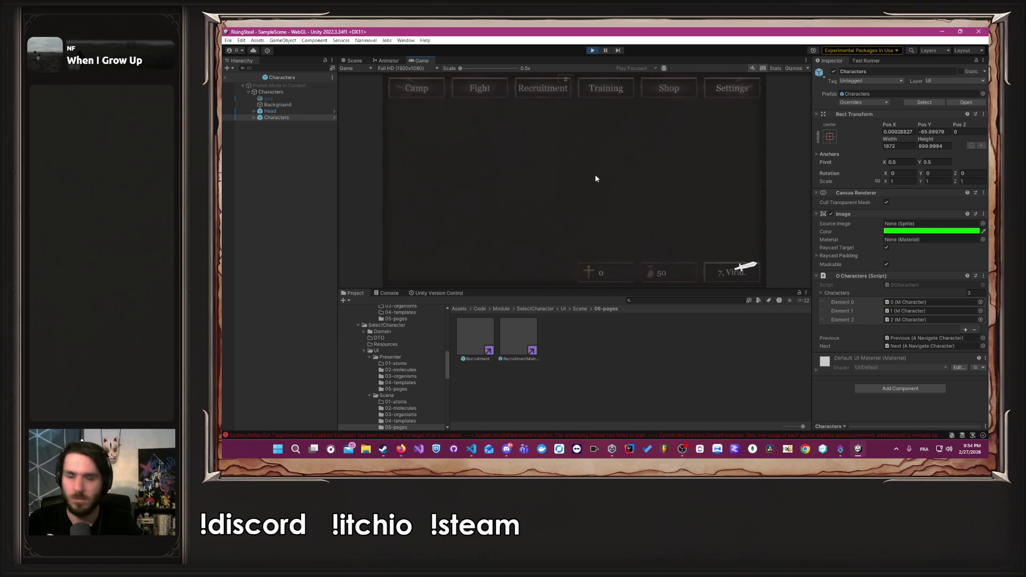
left_click(624, 89)
left_click(556, 92)
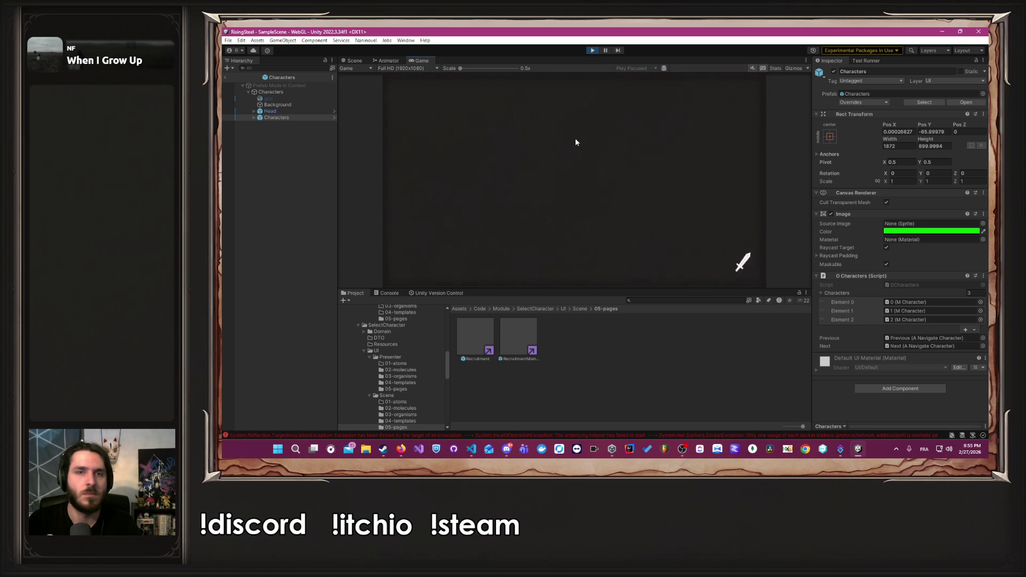
left_click(480, 88)
left_click(636, 170)
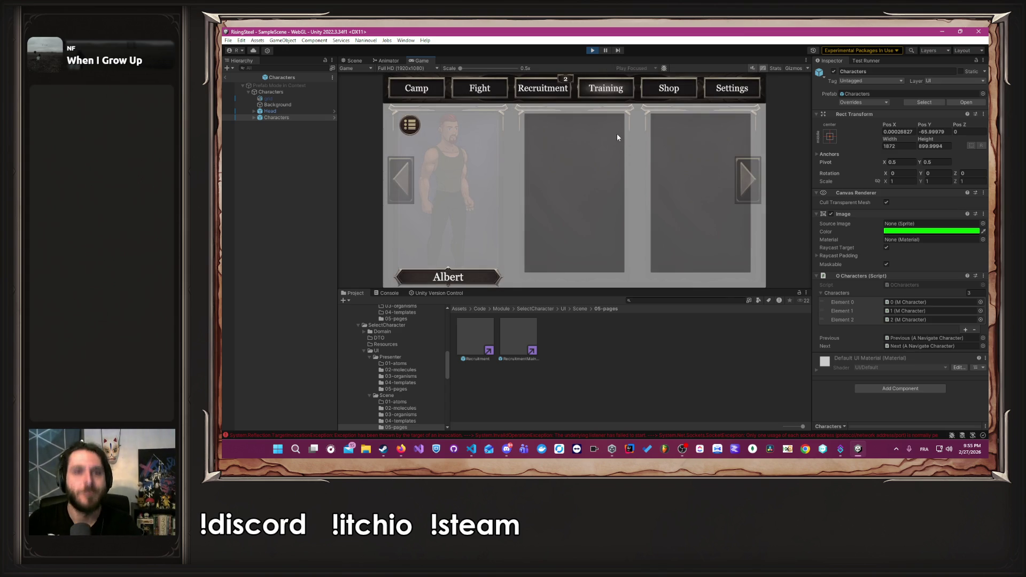
left_click(594, 51)
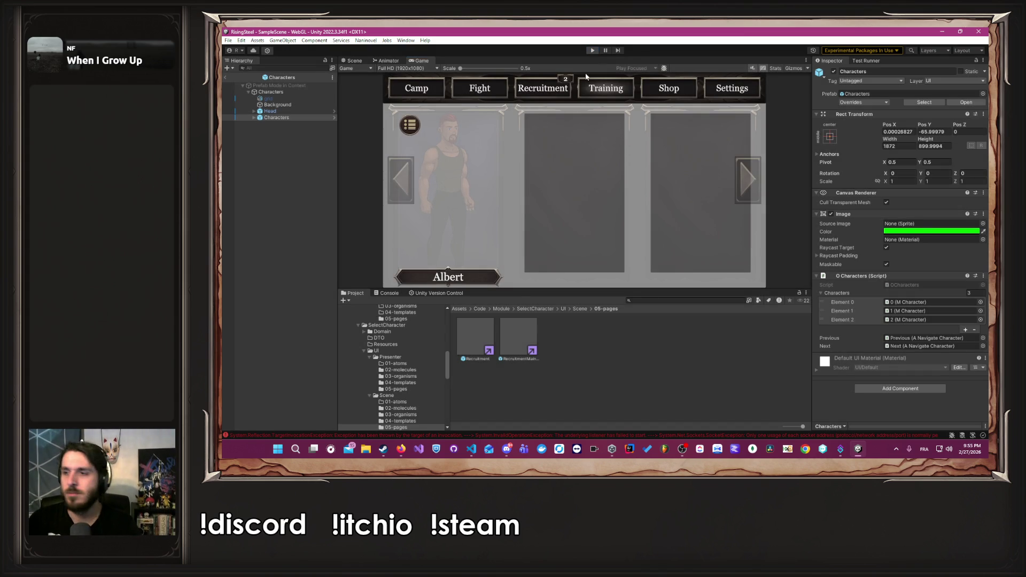
key("alt+Tab")
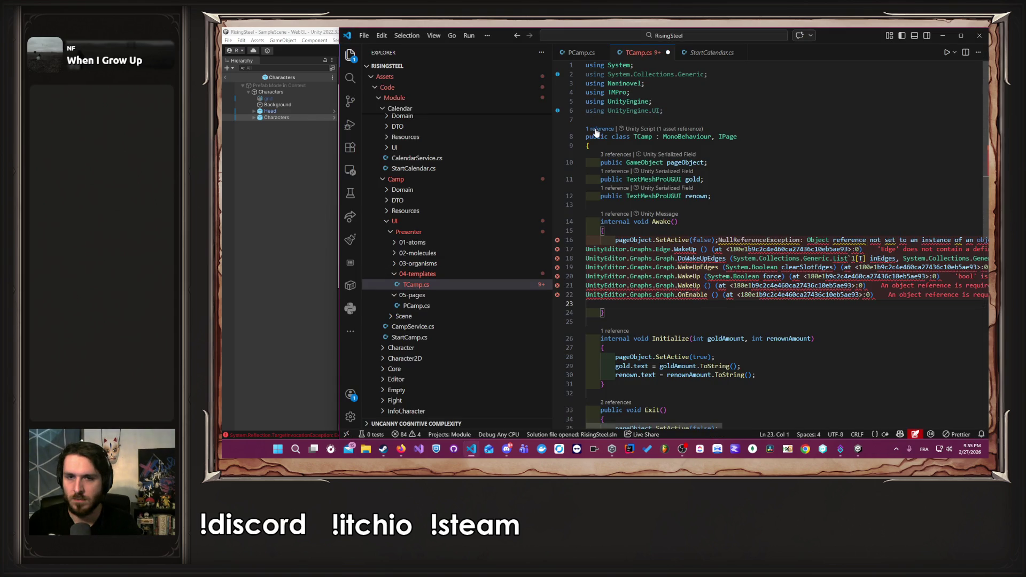
Remove the accidentally pasted error text from TCamp.cs.
key("ctrl+z")
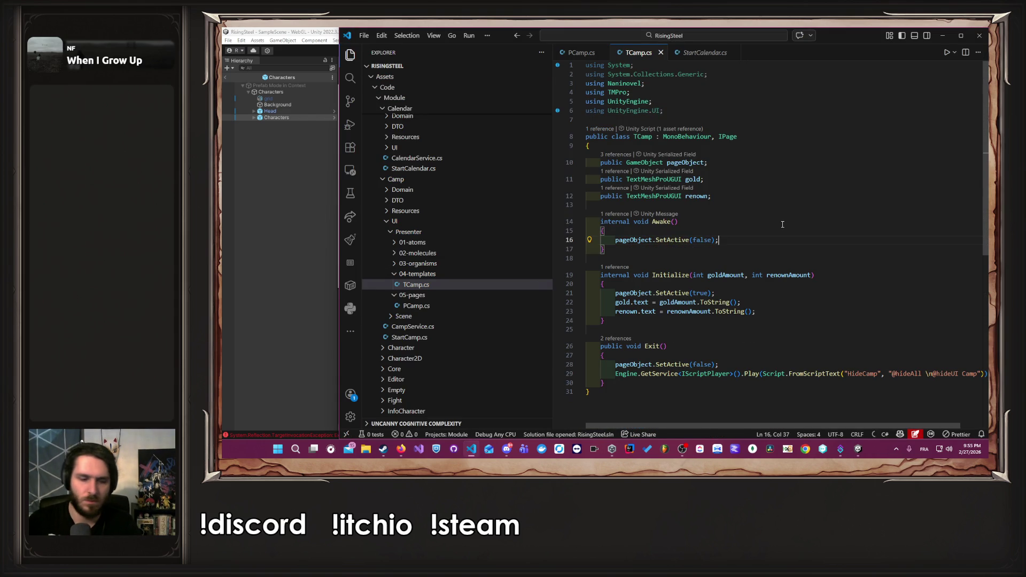
key("ctrl+v")
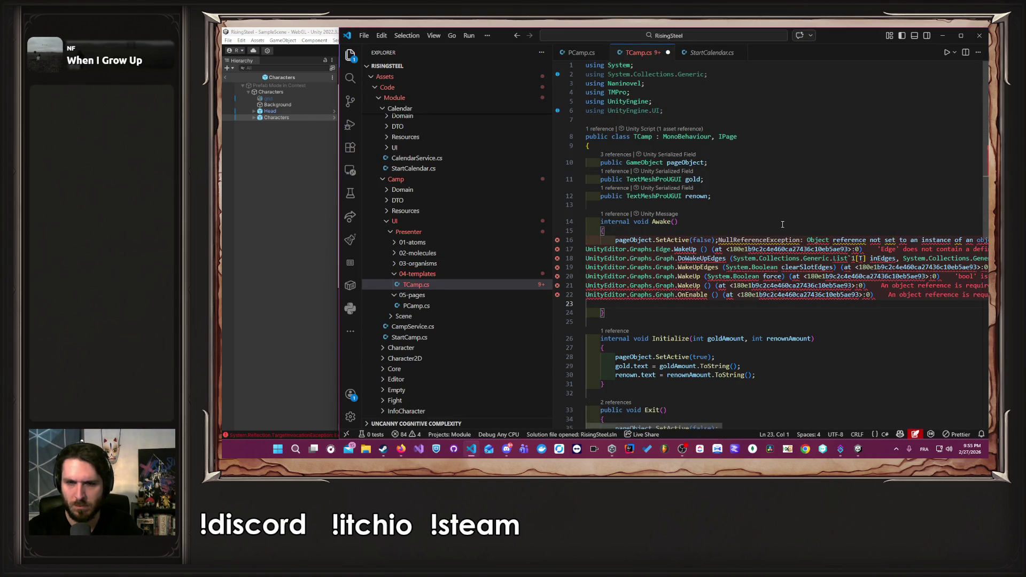
key("ctrl+z")
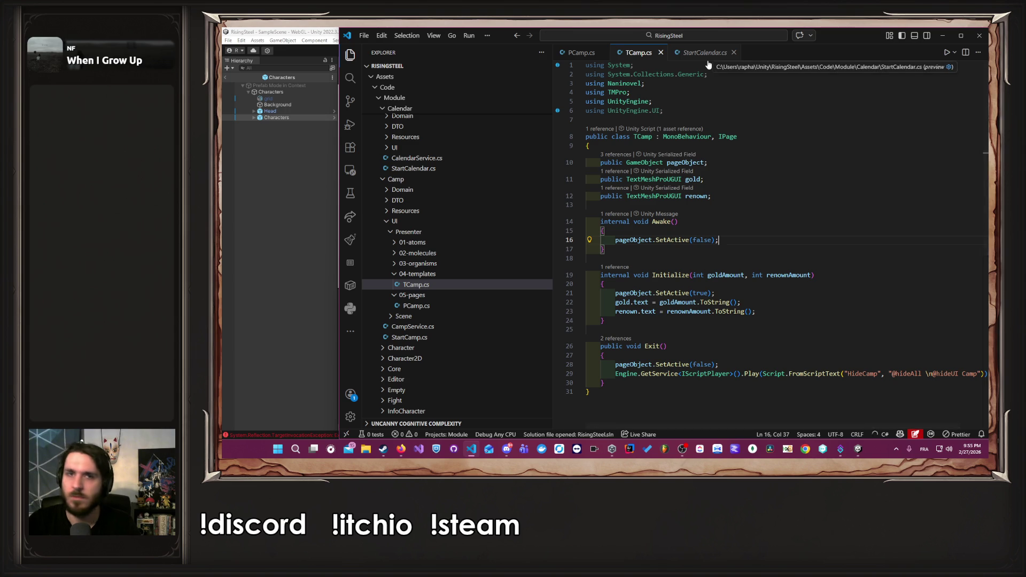
Open PMission.cs from Mission > UI > Presenter > 05-pages in the Explorer.
scroll(470, 224, "down", 5)
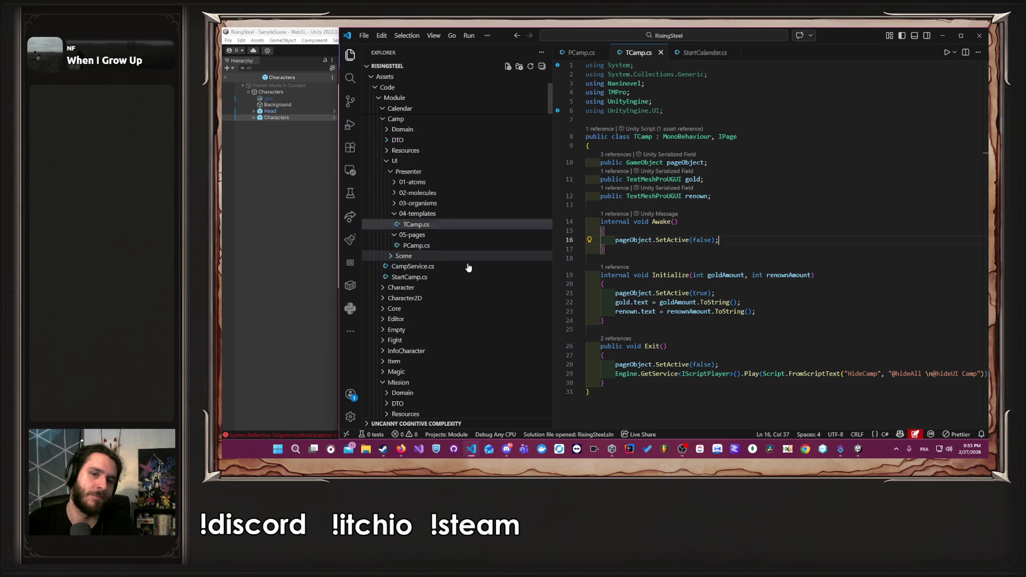
left_click(428, 344)
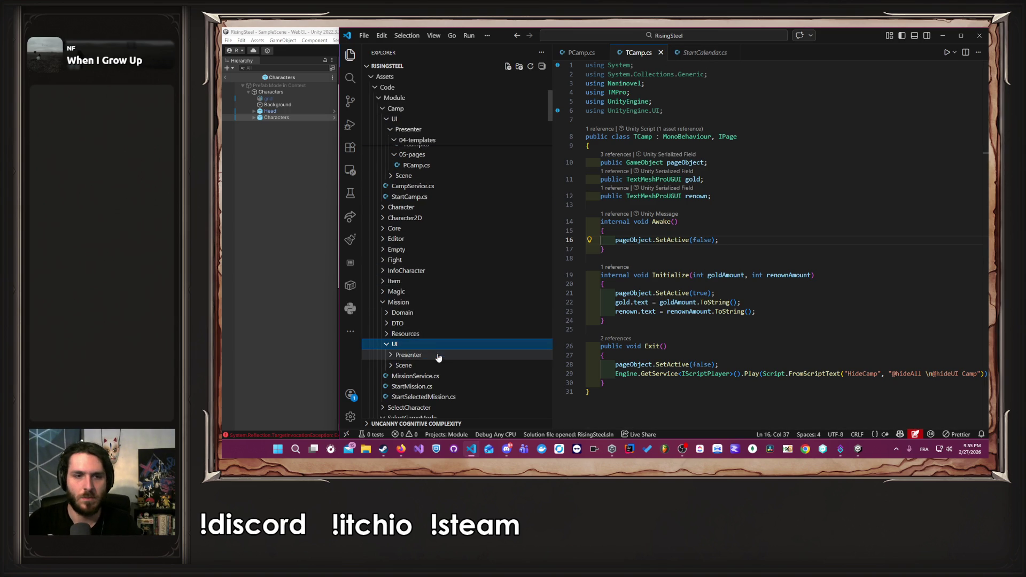
left_click(428, 365)
left_click(427, 355)
left_click(423, 408)
scroll(464, 348, "down", 3)
left_click(454, 337)
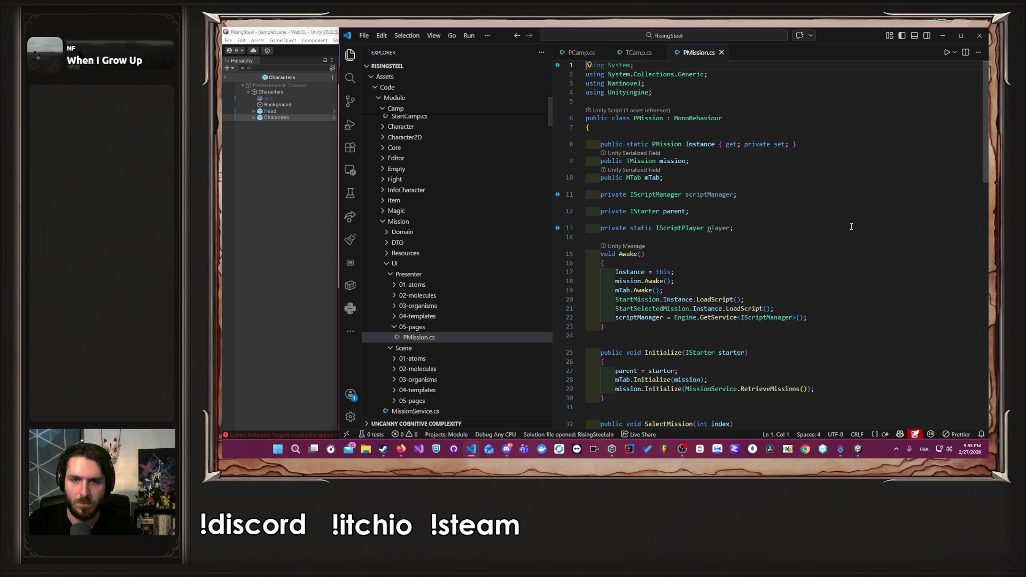
Go to the TMission class definition and peek the references to RetrieveRewards.
scroll(850, 229, "down", 15)
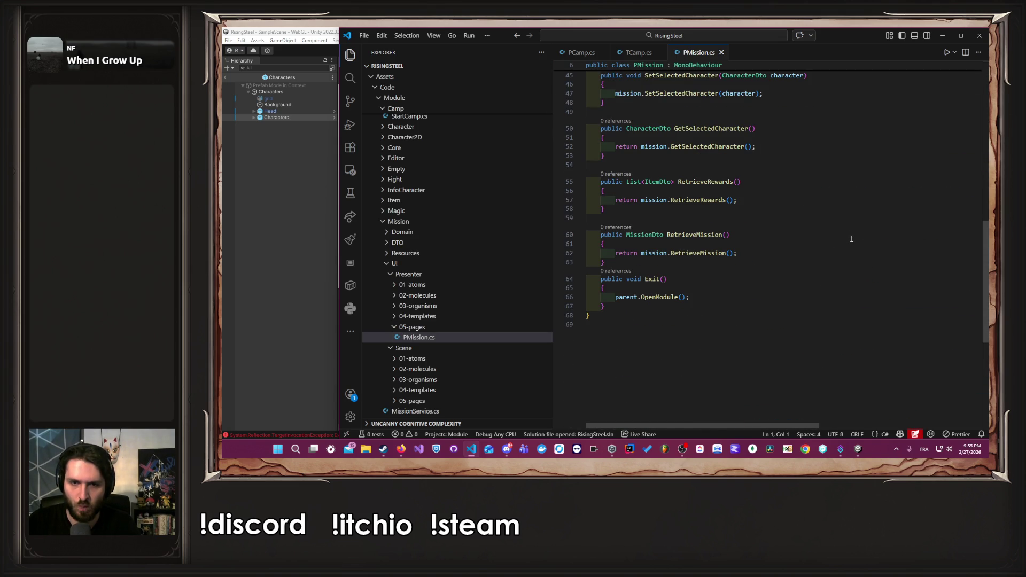
scroll(754, 271, "up", 12)
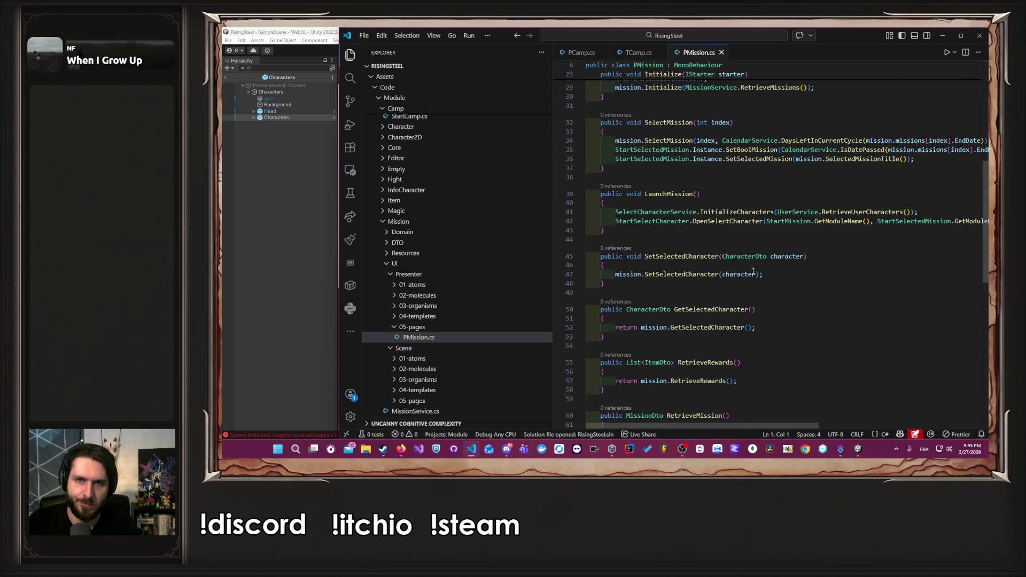
scroll(721, 275, "up", 3)
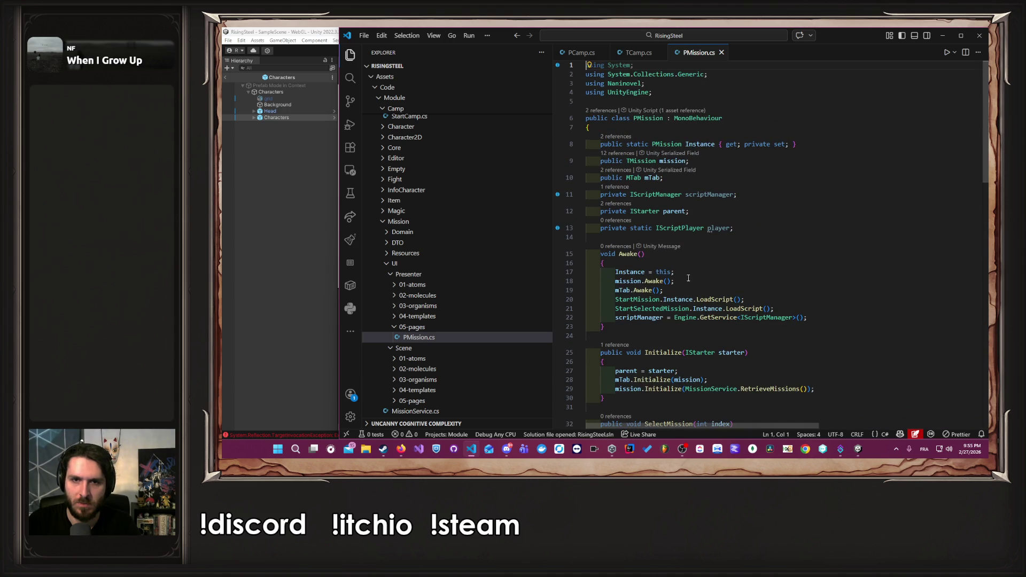
left_click(641, 161, "ctrl")
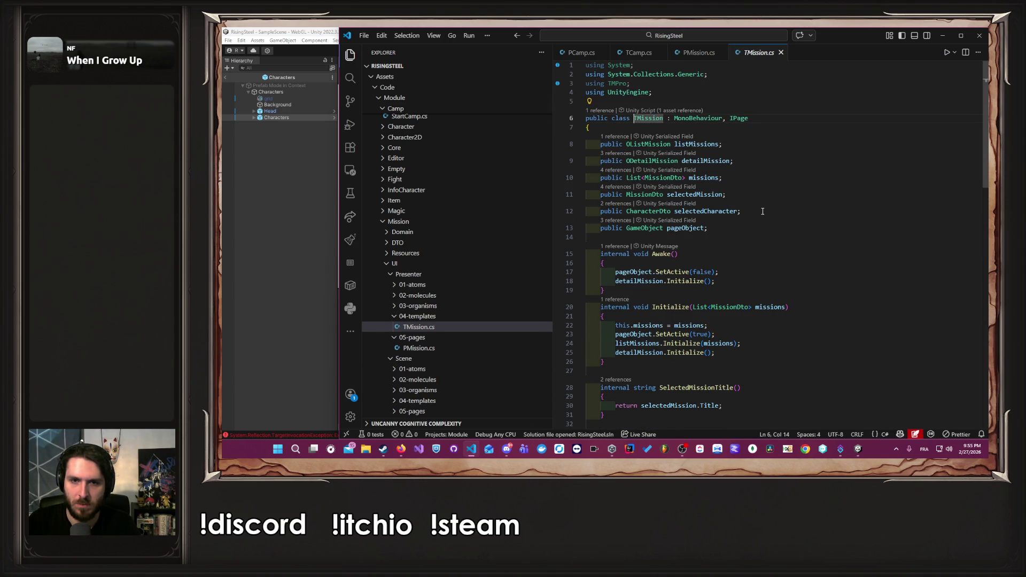
scroll(761, 210, "down", 13)
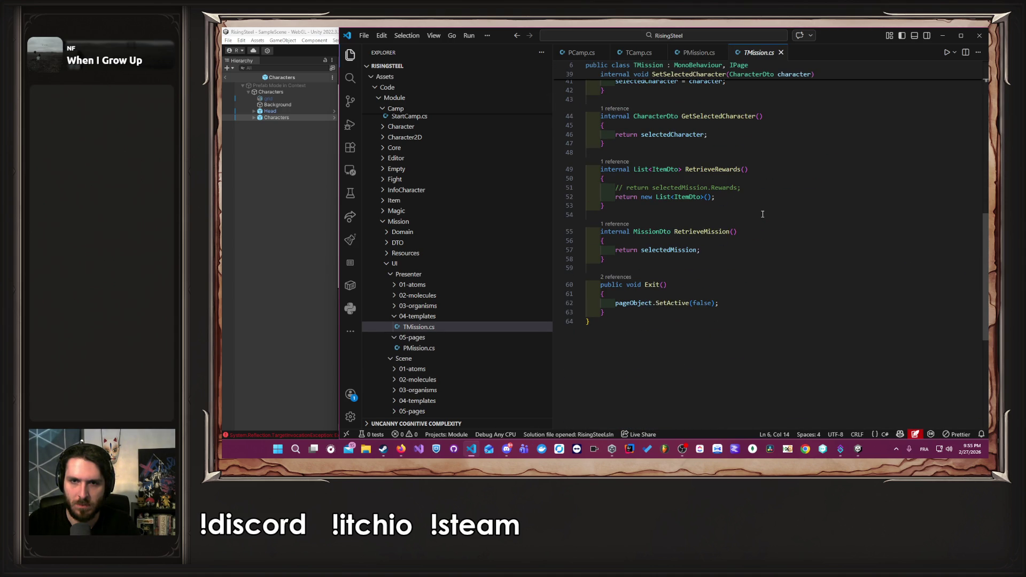
left_click(755, 189)
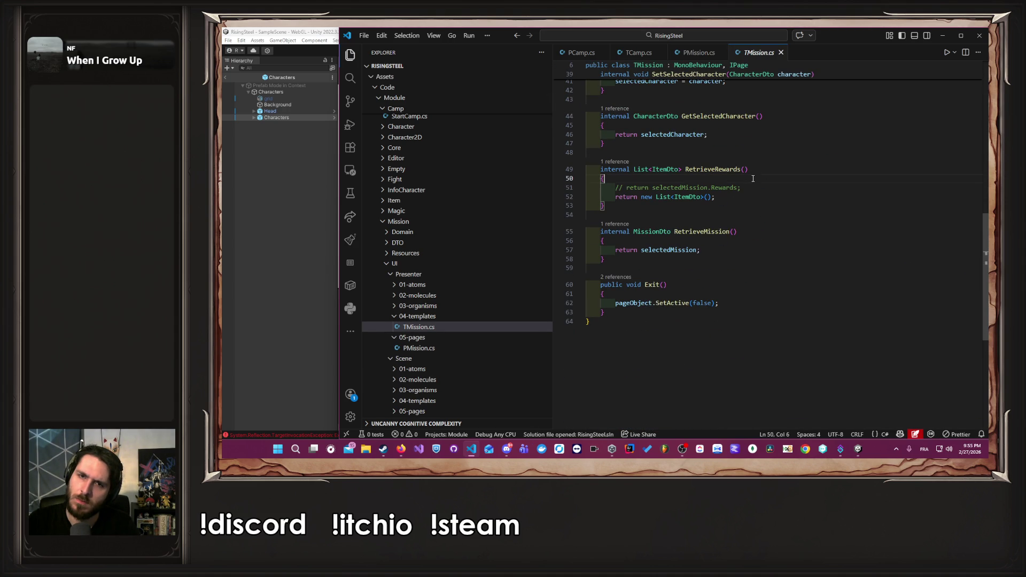
left_click(617, 161)
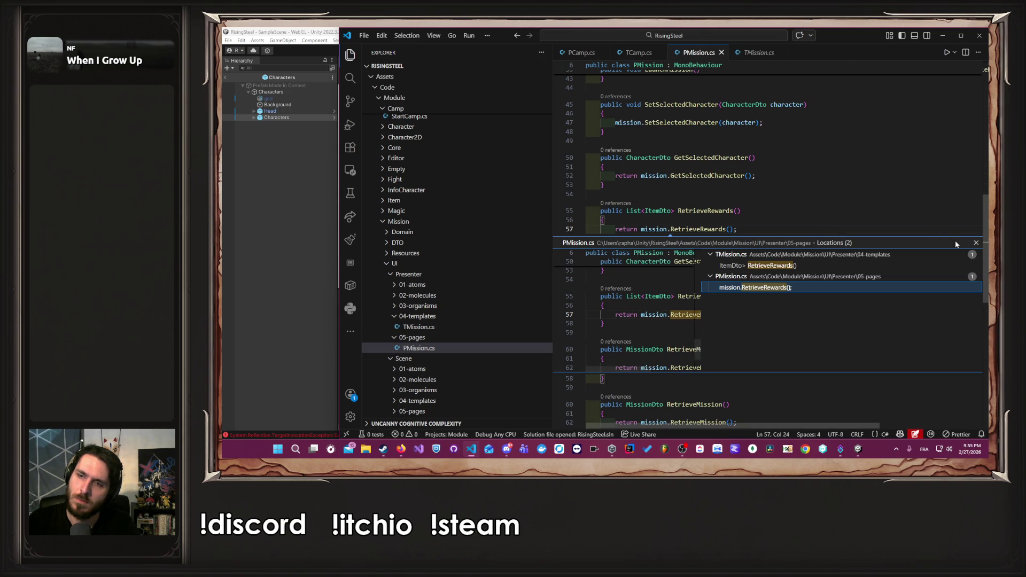
key("Return")
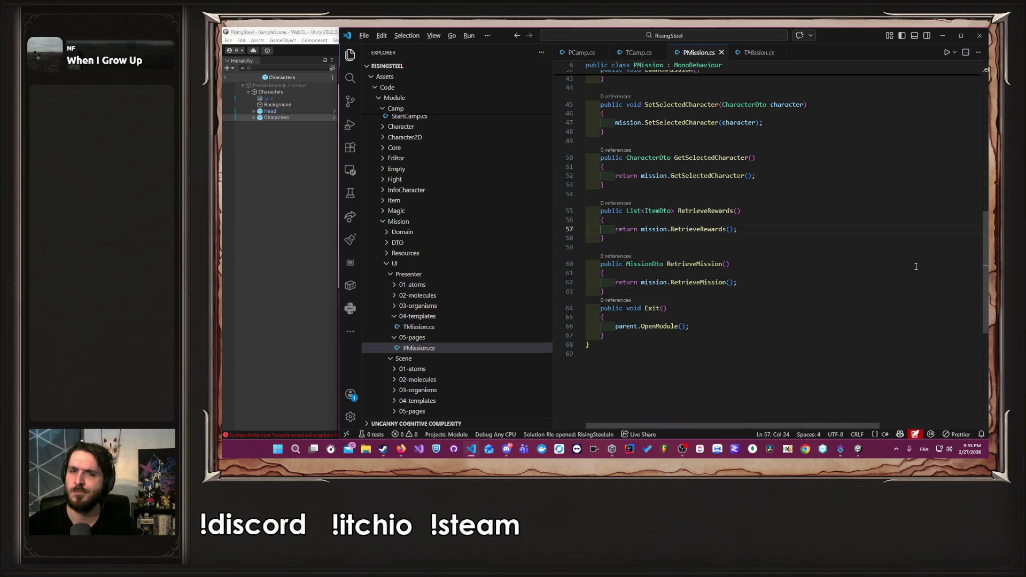
Jump to RetrieveRewards in TMission.cs, select pageObject in Exit(), then return to Unity.
key("alt")
left_click(688, 240)
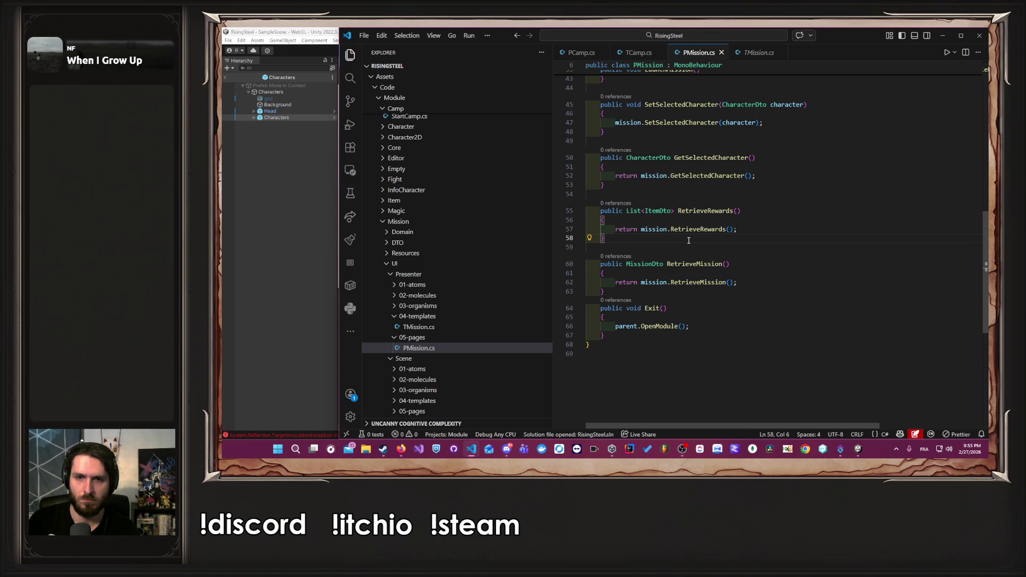
scroll(688, 240, "up", 10)
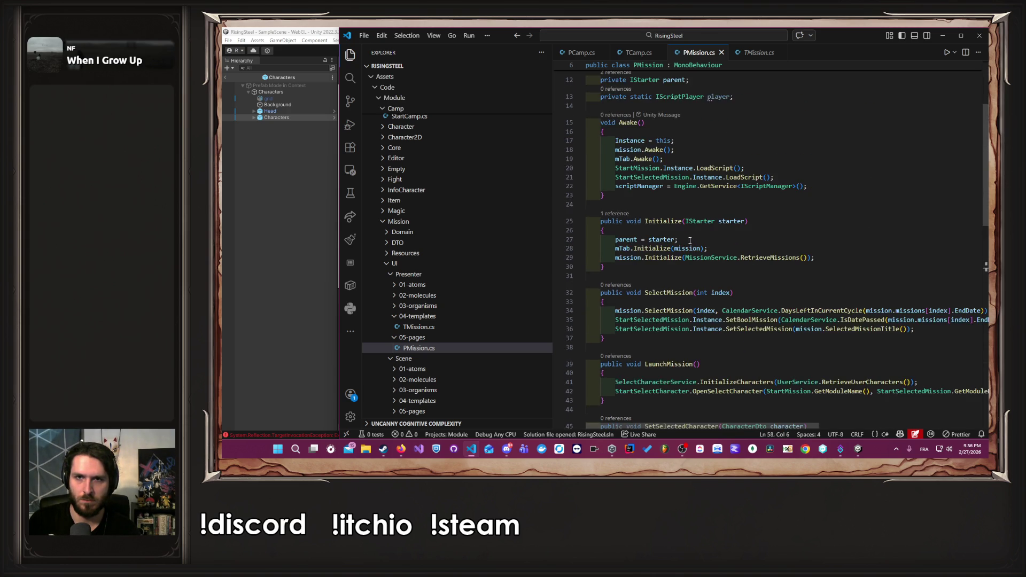
scroll(689, 240, "down", 7)
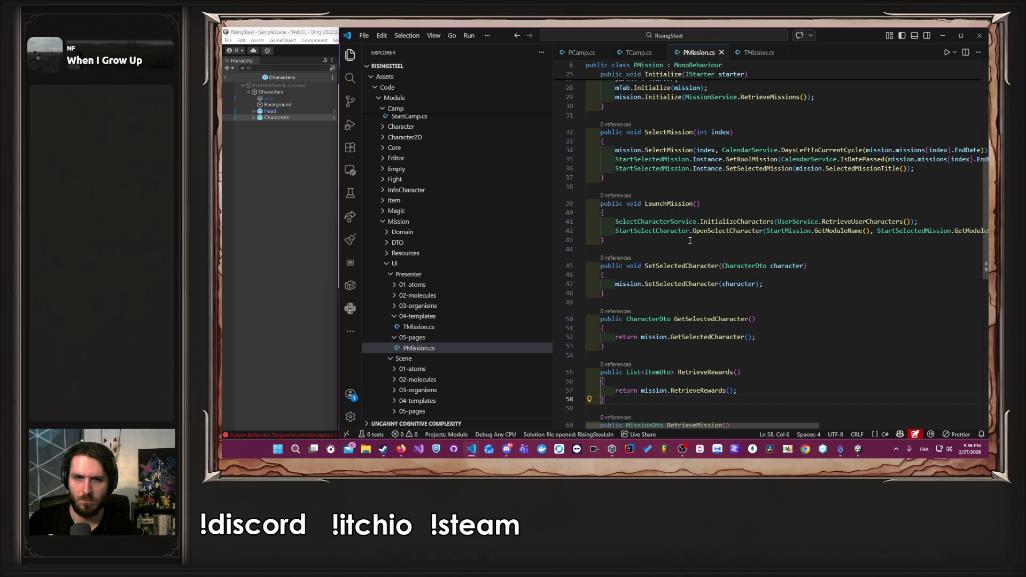
scroll(691, 240, "down", 5)
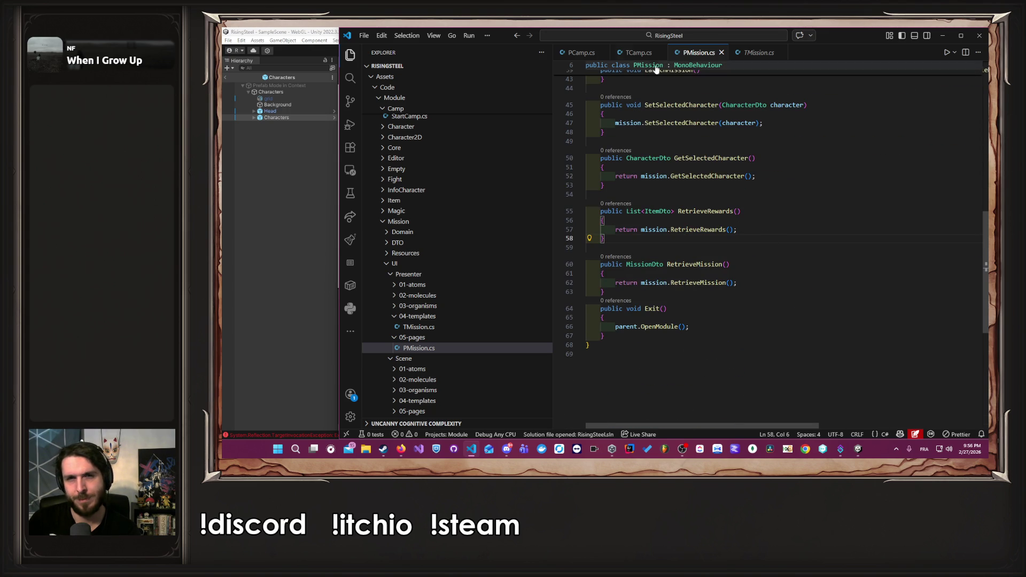
left_click(698, 229, "ctrl")
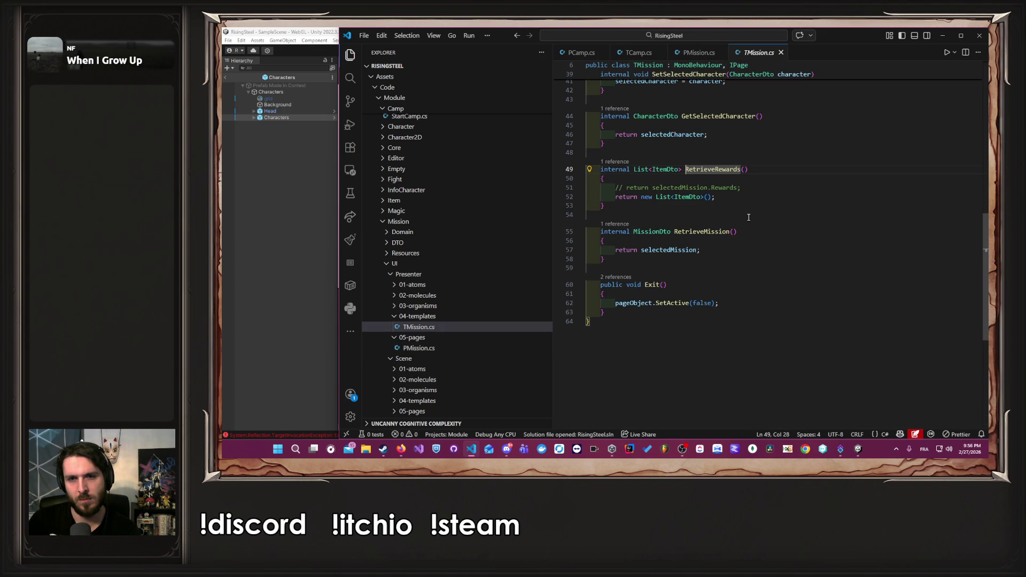
left_click(738, 232)
left_click(665, 294)
double_click(633, 304)
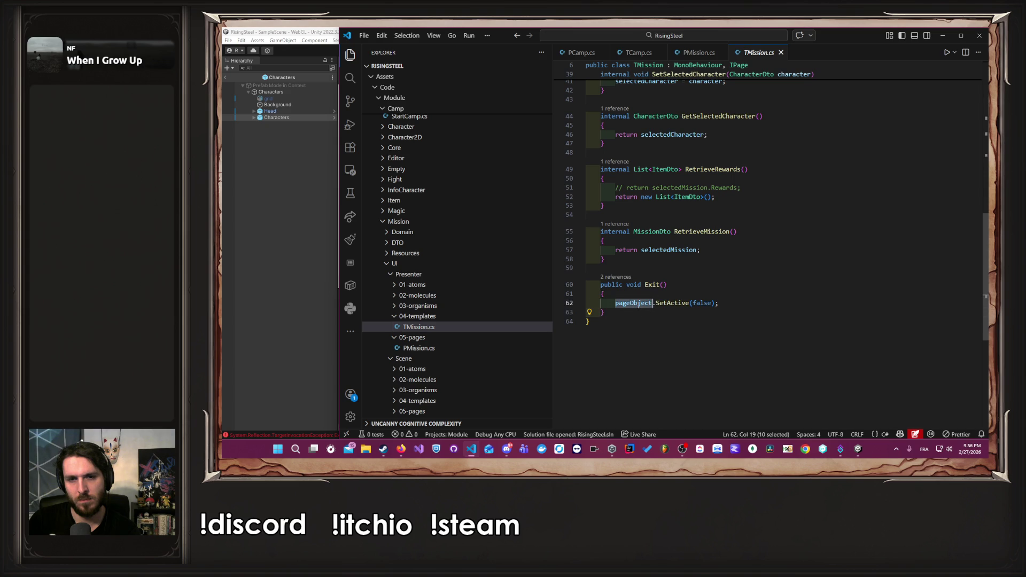
scroll(721, 289, "up", 10)
left_click(289, 229)
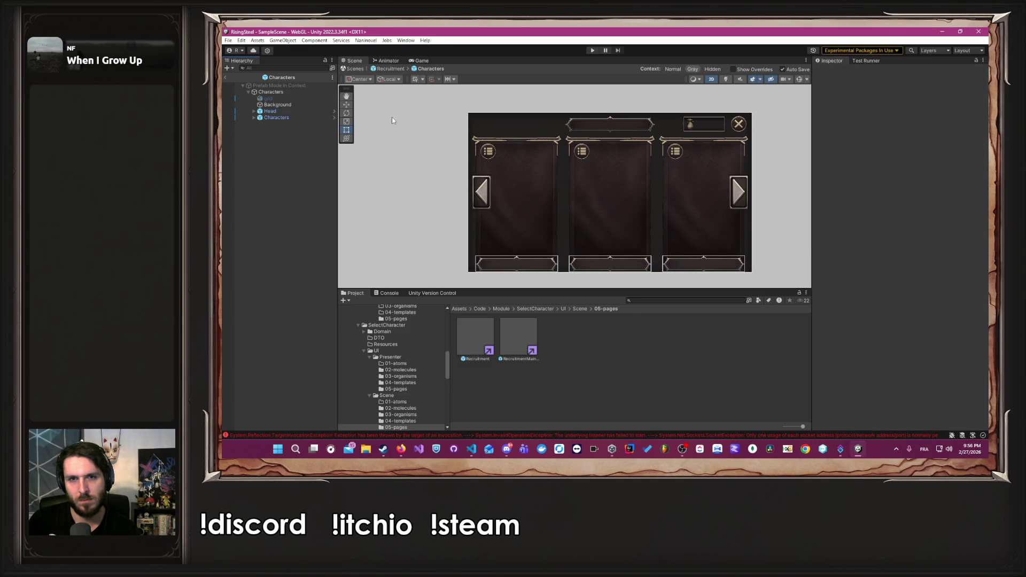
Browse to Assets/Code/Module/Mission/UI/Scene/05-pages and open the Mission prefab.
scroll(409, 400, "down", 3)
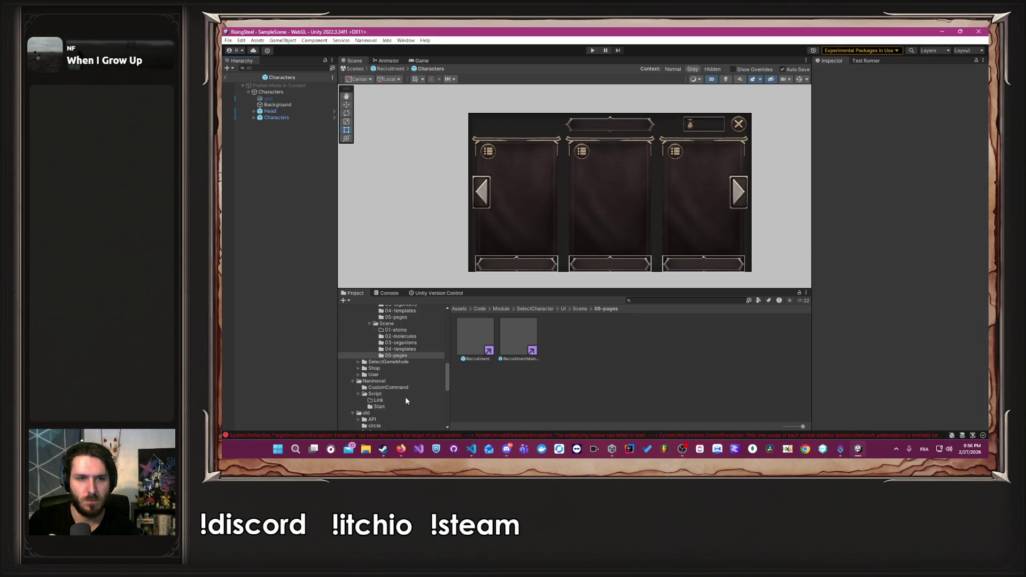
scroll(403, 364, "down", 5)
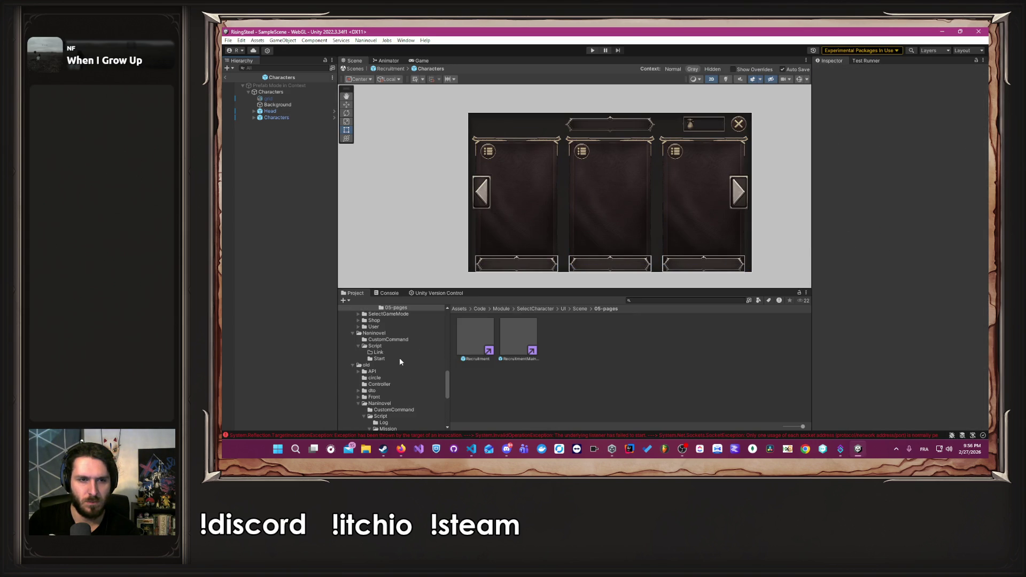
scroll(401, 361, "up", 6)
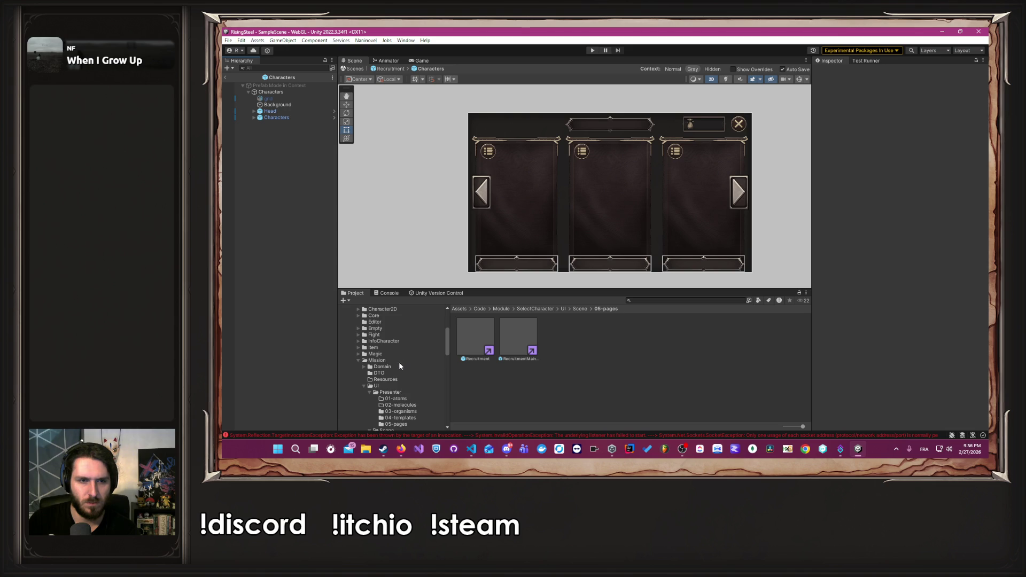
left_click(400, 360)
double_click(605, 337)
double_click(518, 337)
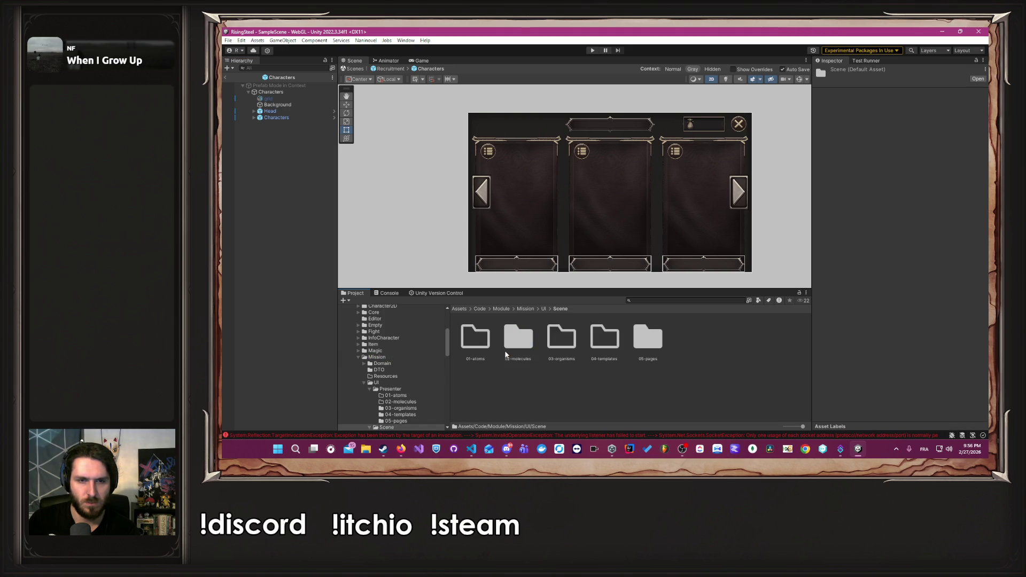
double_click(644, 339)
double_click(475, 336)
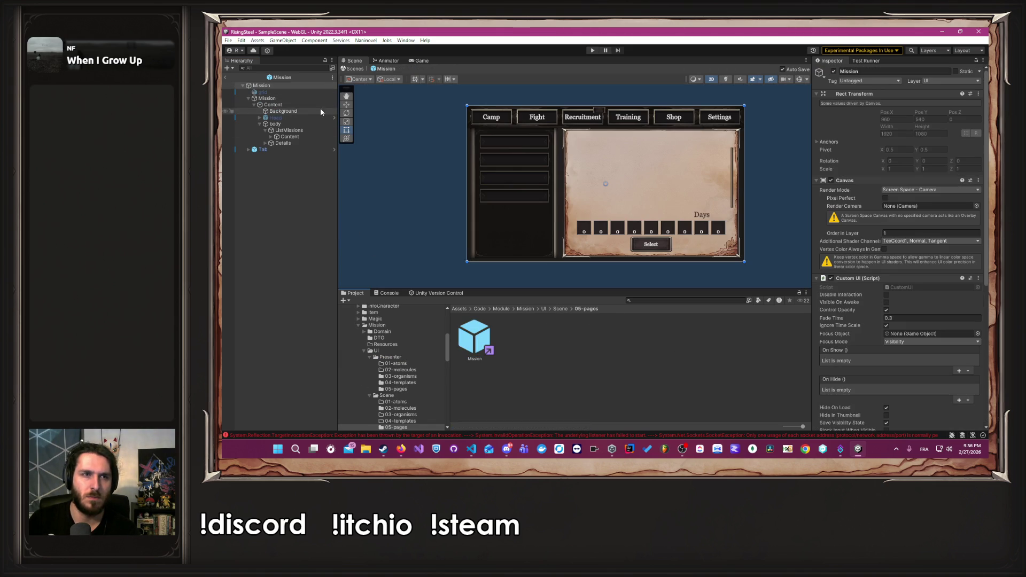
Set the Content Image colour's alpha to 0, then start Play mode with Ctrl+P.
left_click(305, 105)
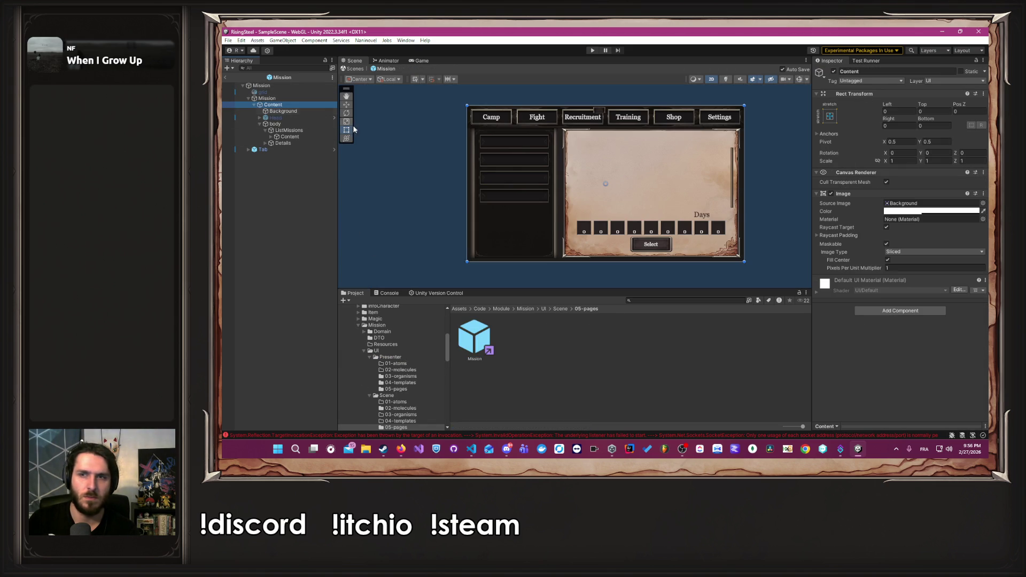
left_click(906, 212)
left_click_drag(939, 368, 879, 373)
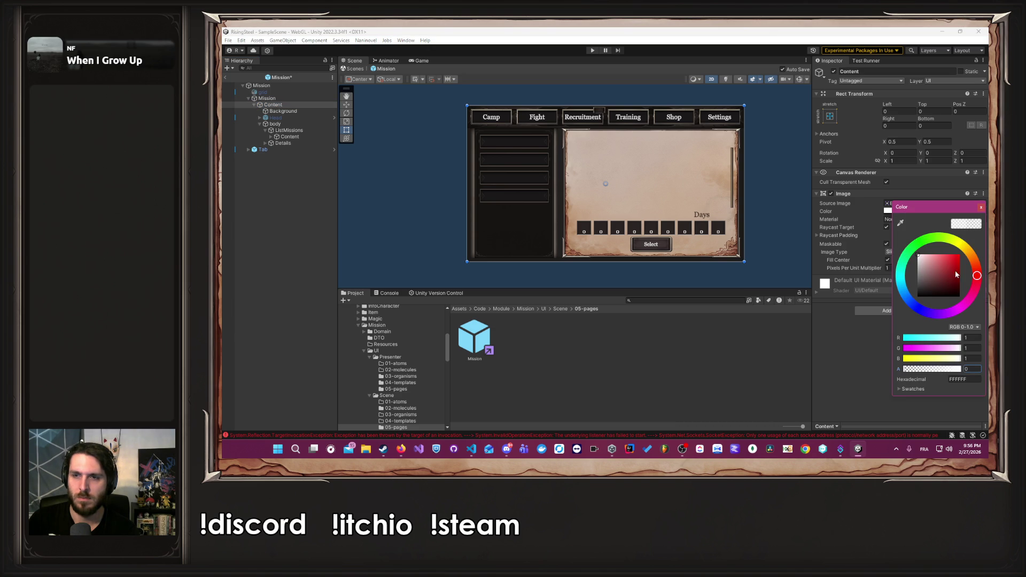
left_click(981, 207)
key("ctrl+p")
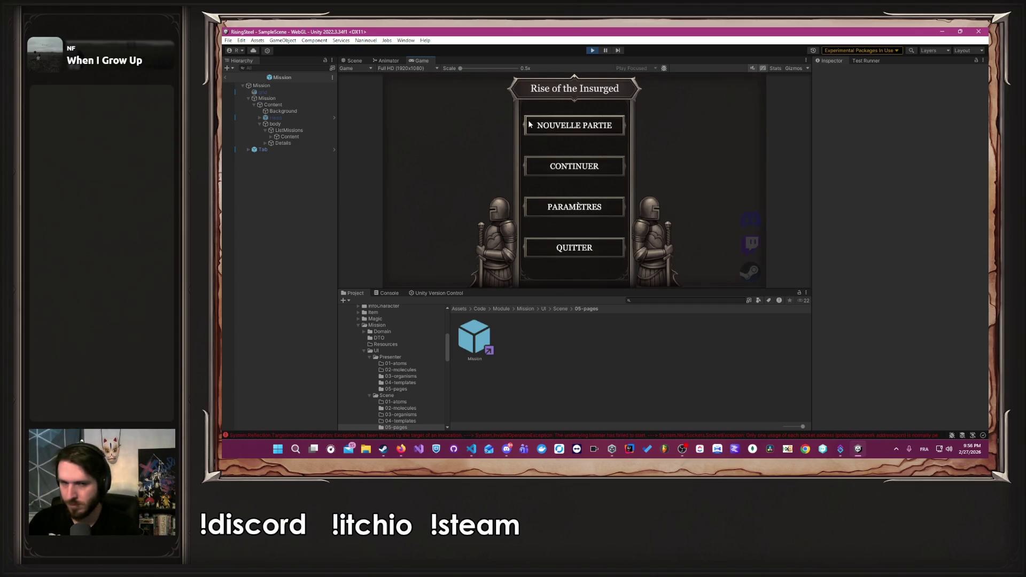
Play a new game with the male character, skip the tutorial, and visit Fight > Mission and Training.
left_click(529, 124)
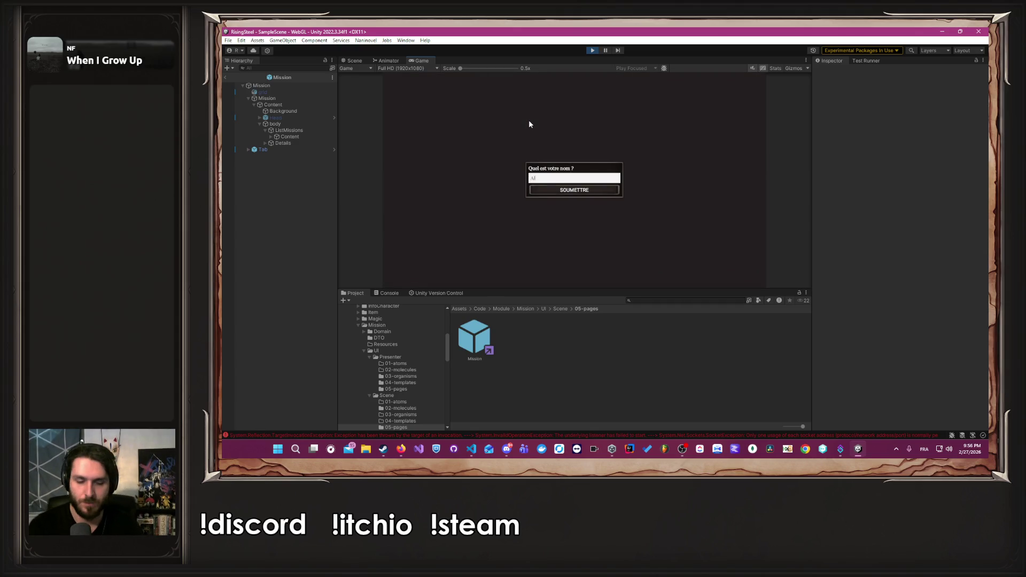
key("Return")
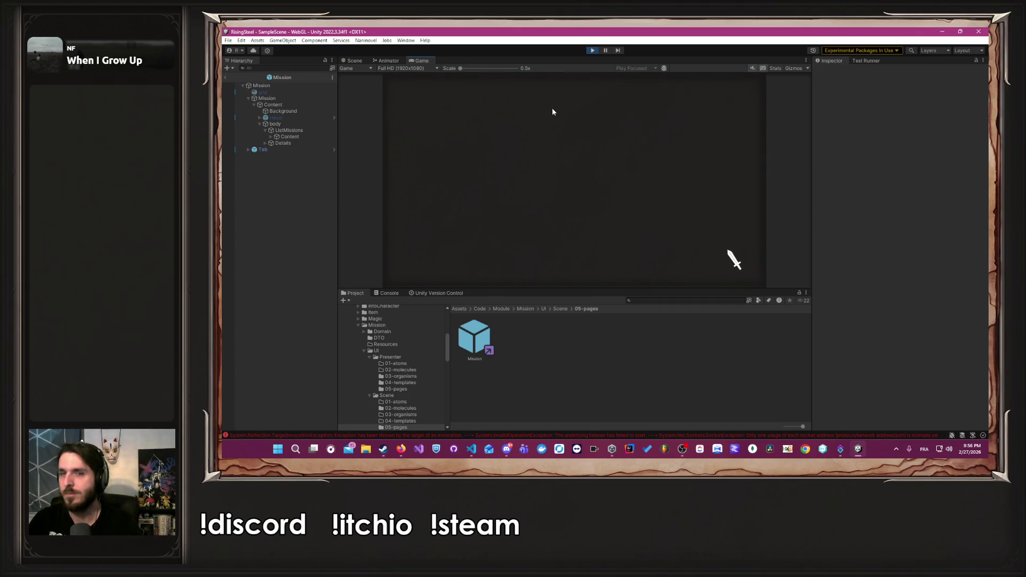
left_click(657, 169)
left_click(582, 162)
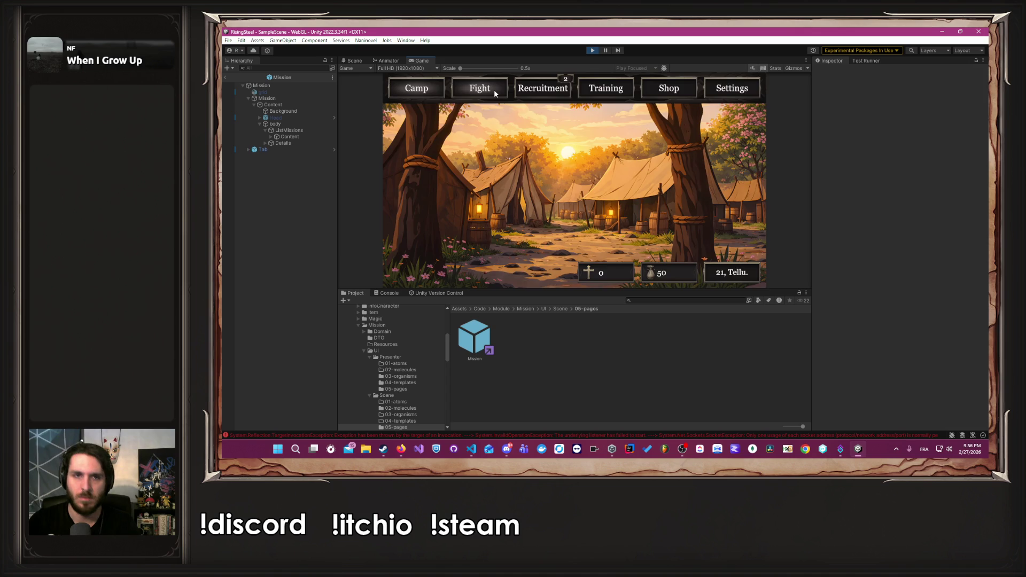
left_click(494, 89)
left_click(665, 178)
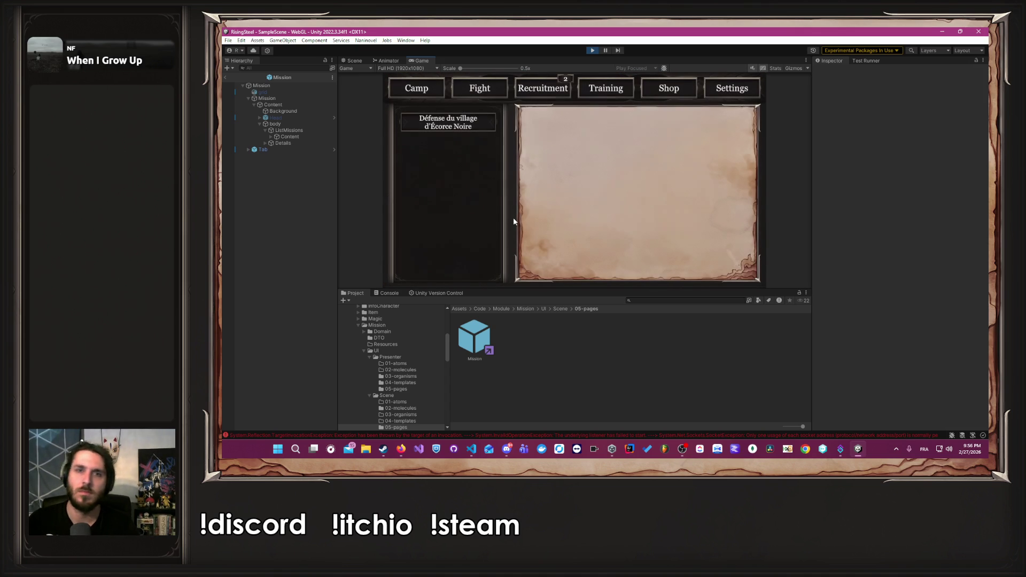
left_click(618, 92)
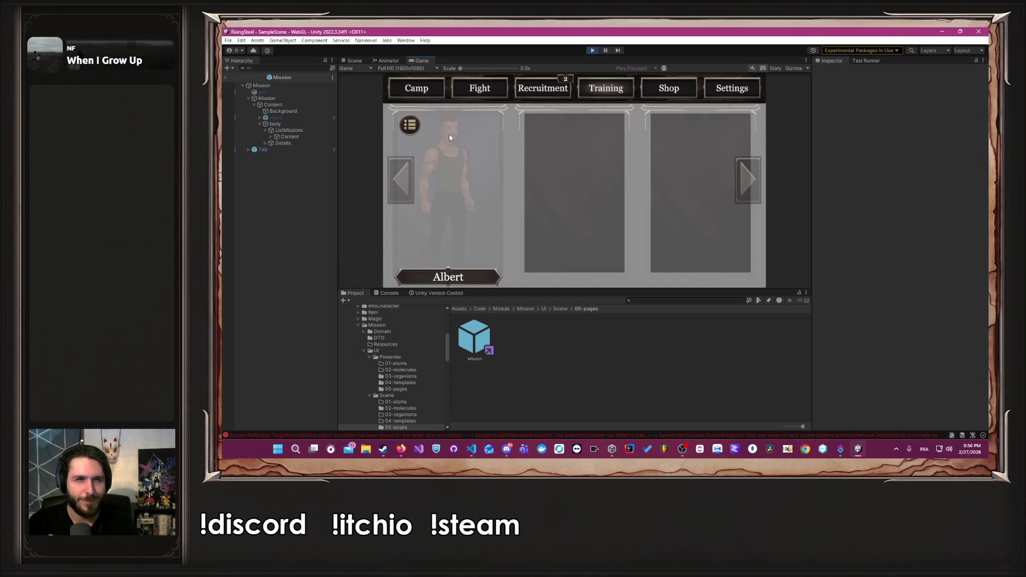
Leave the Mission prefab view and expand the Naninovel runtime UI objects in the Hierarchy.
left_click(227, 77)
left_click(243, 127)
left_click(249, 171)
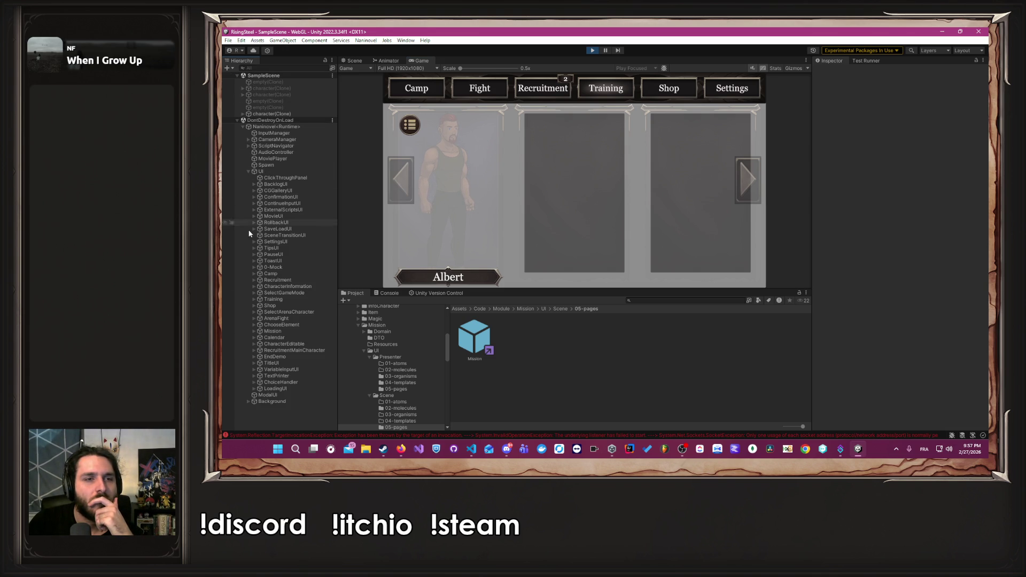
Drop the running inner Mission image's colour alpha from 0.3921 to 0, then stop the game.
left_click(255, 331)
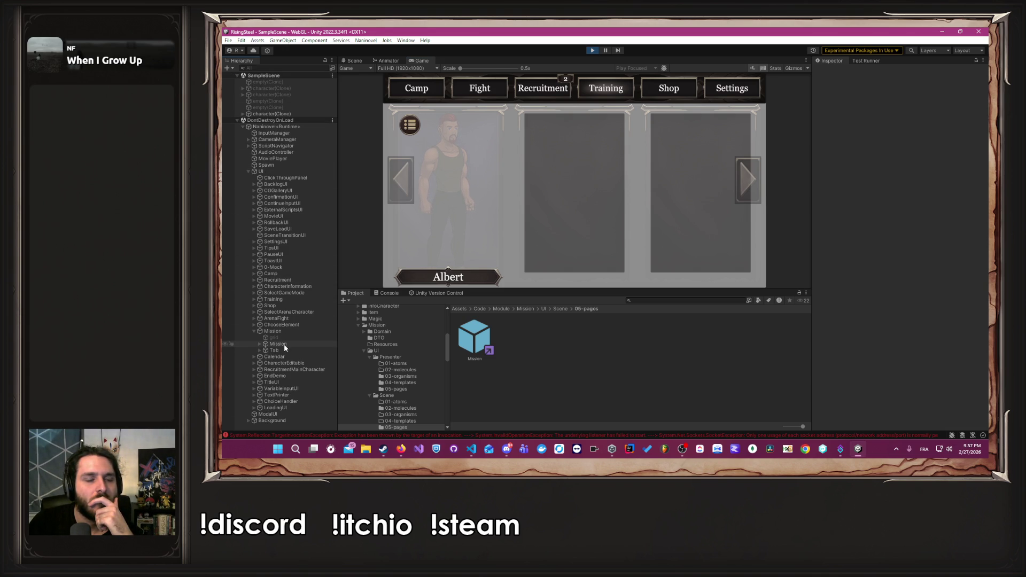
left_click(272, 344)
left_click(259, 344)
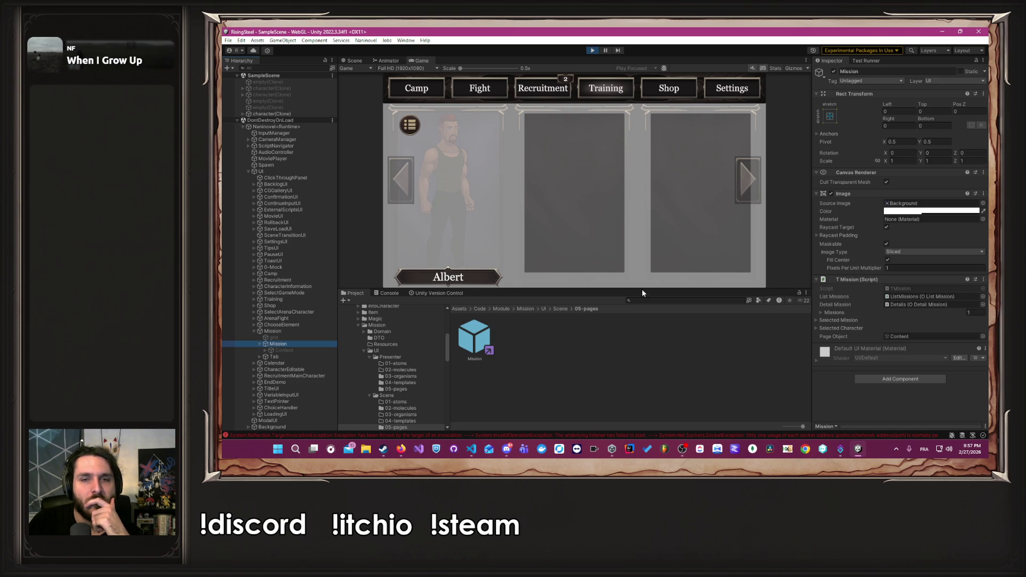
left_click(930, 212)
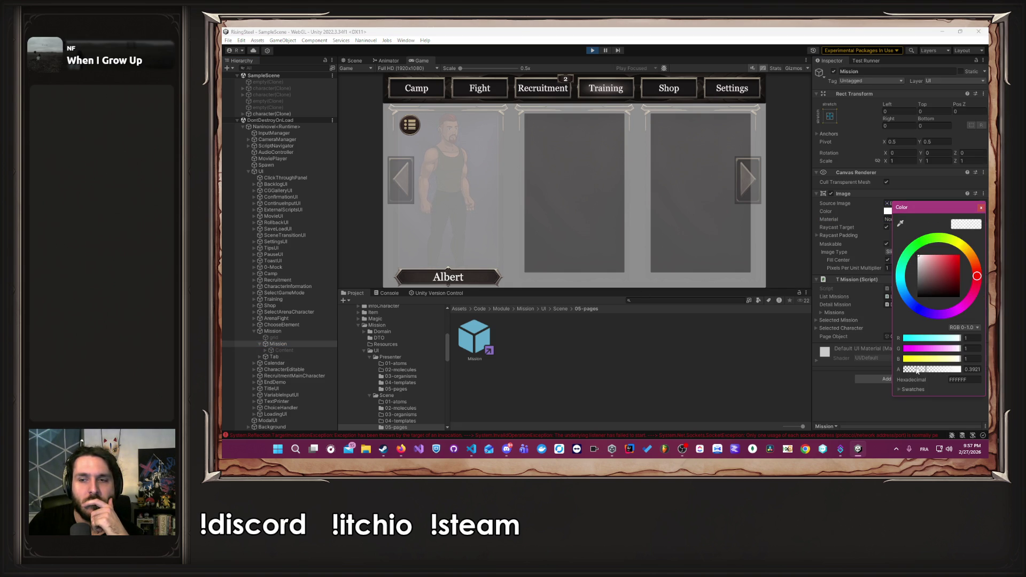
left_click_drag(920, 375, 868, 373)
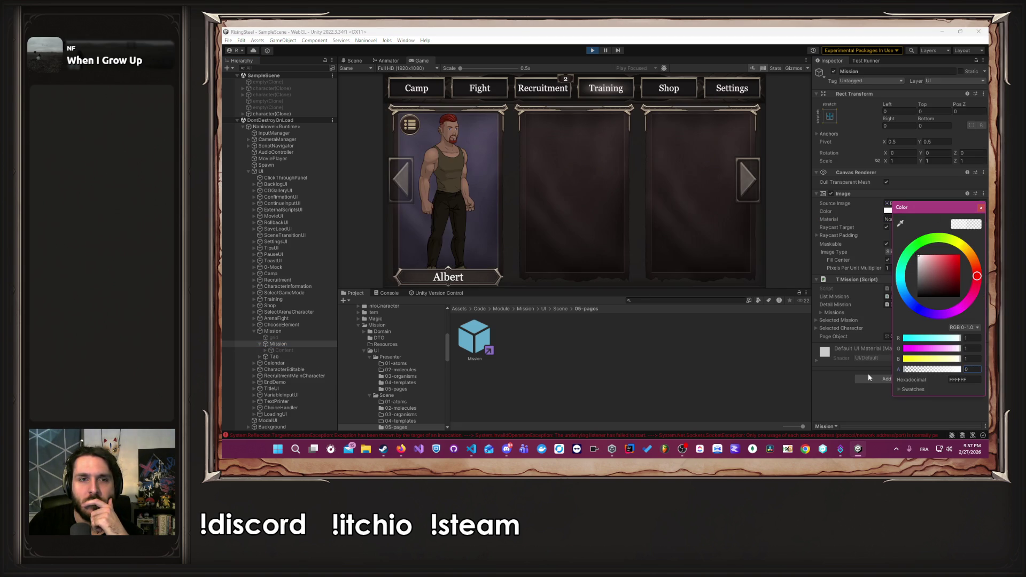
left_click(981, 208)
left_click(593, 50)
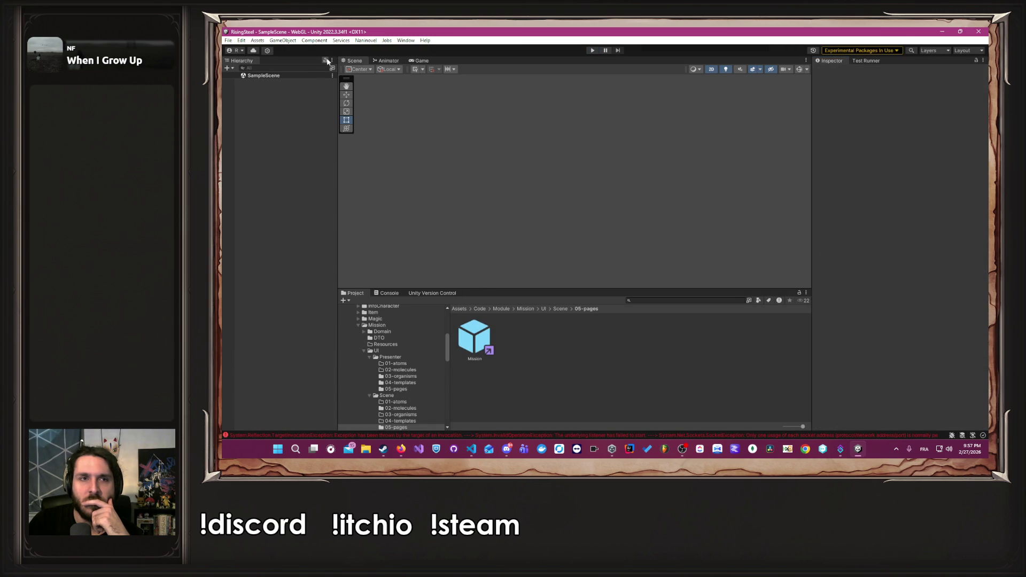
In the Mission prefab, set the inner Mission image's colour alpha from 0.3921 to 0 and replay.
double_click(475, 336)
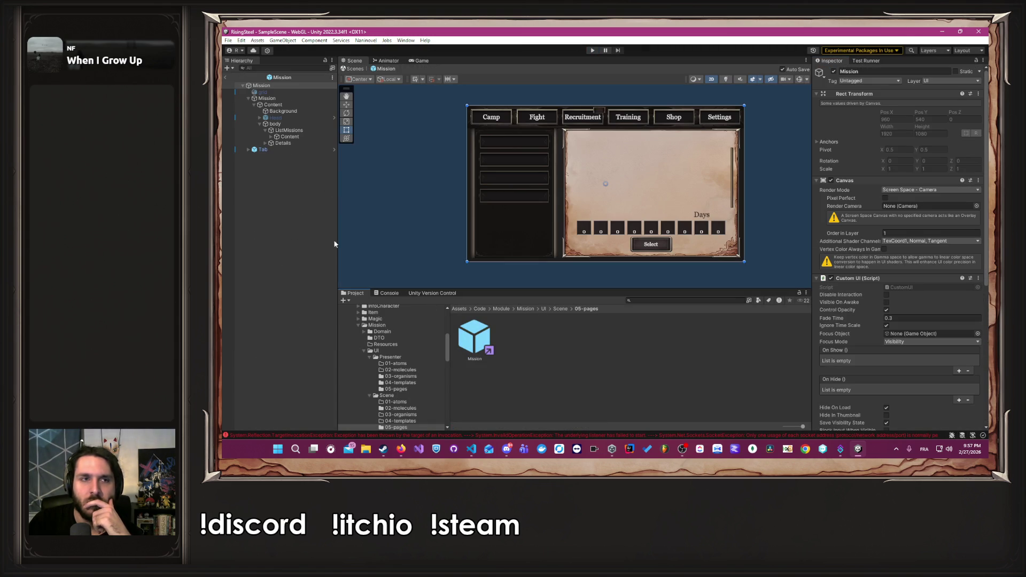
left_click(293, 98)
left_click(917, 212)
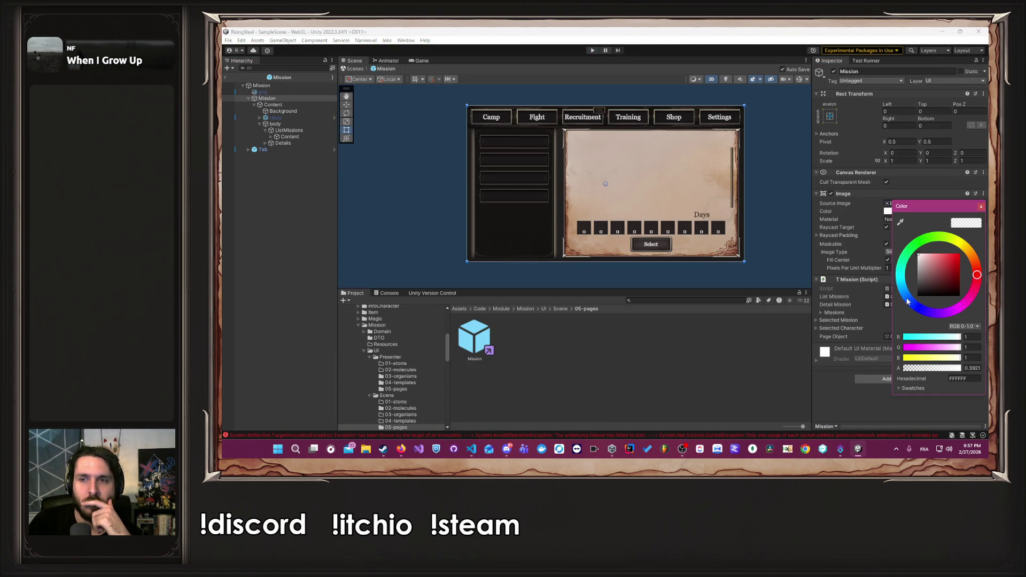
left_click_drag(913, 369, 868, 372)
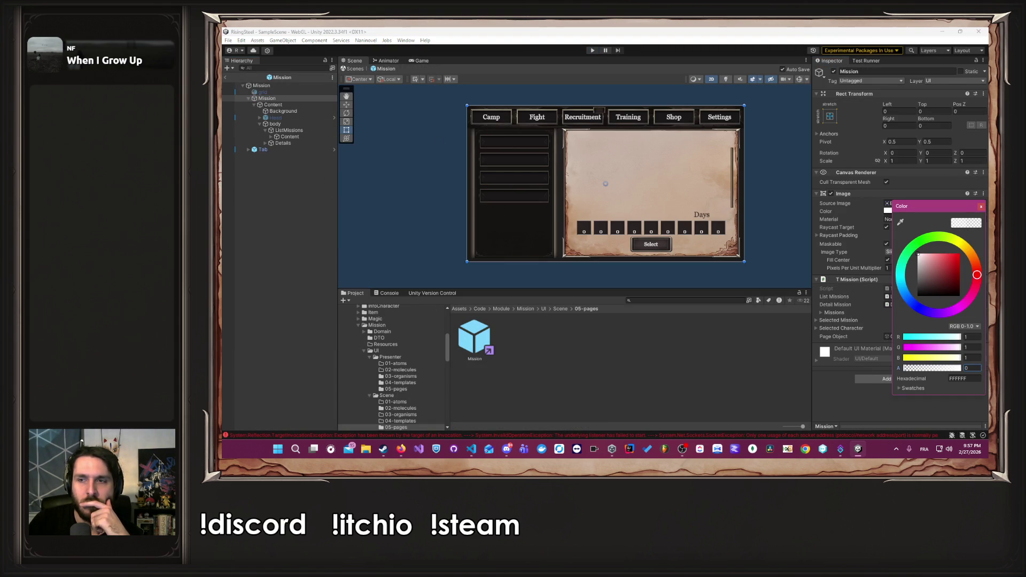
left_click(982, 208)
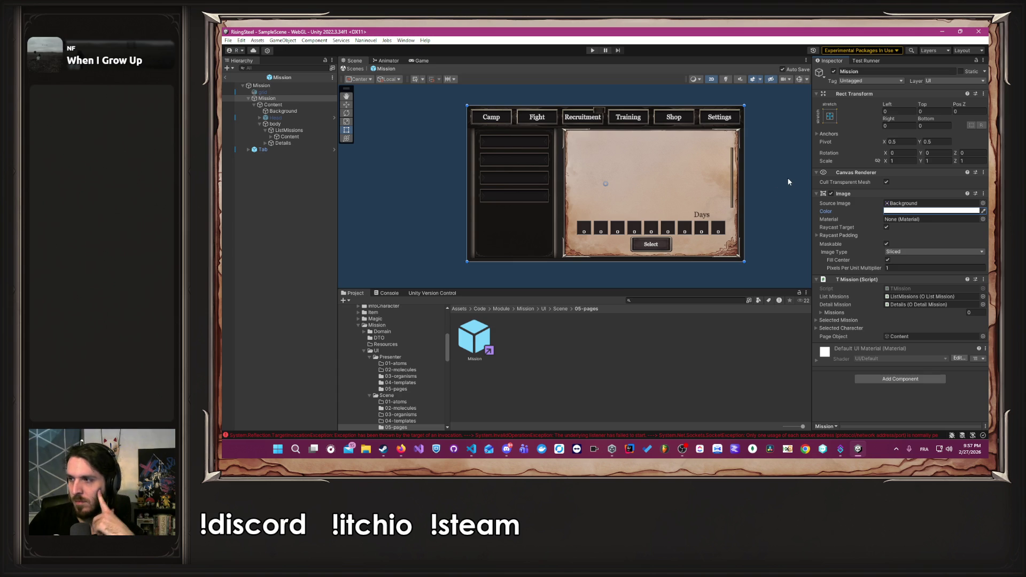
left_click(775, 161)
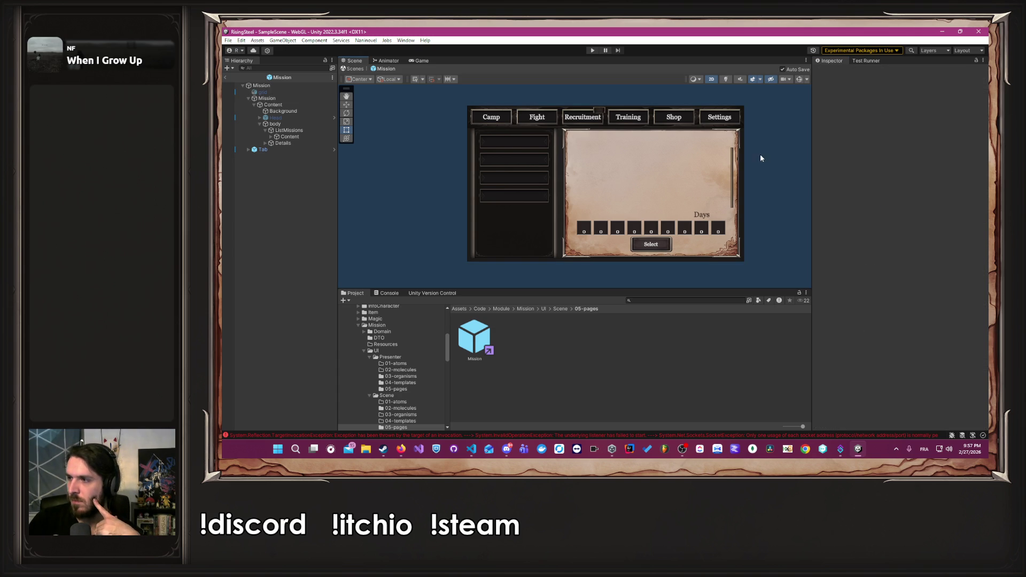
left_click(592, 50)
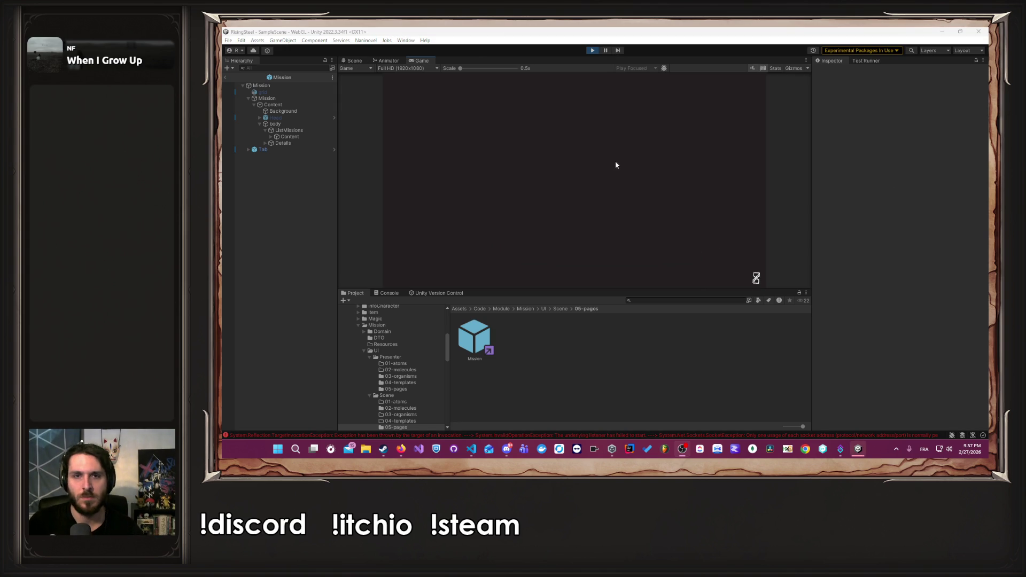
Start a new game with a player name, pick the starting character, and skip the tutorial.
left_click(583, 162)
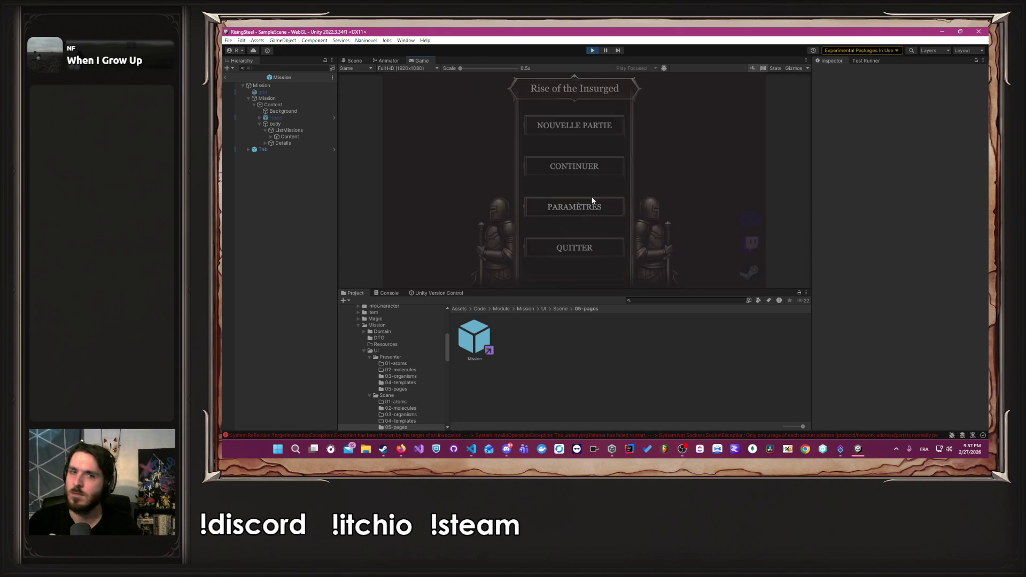
left_click(592, 129)
type("lnbe")
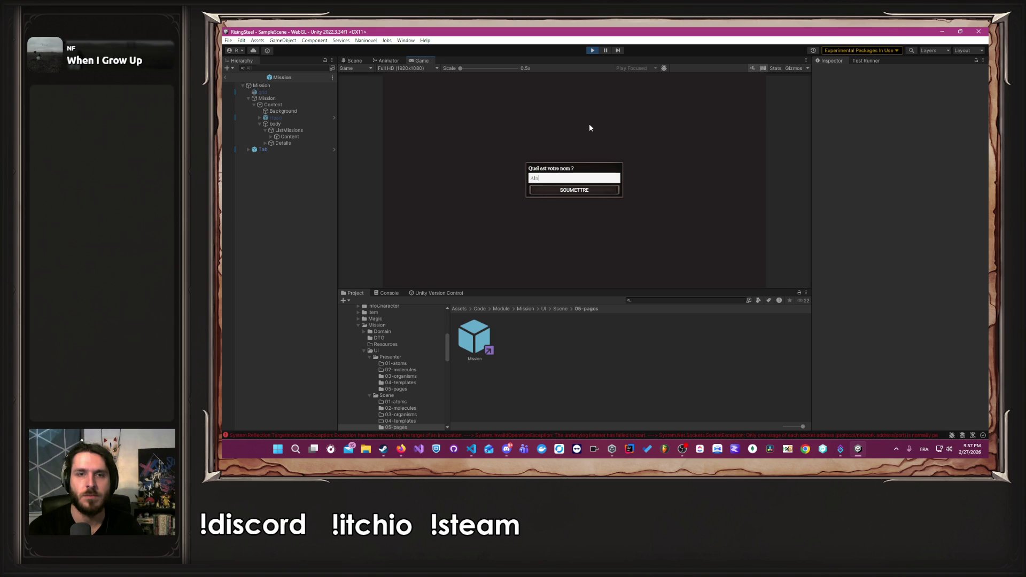
key("Return")
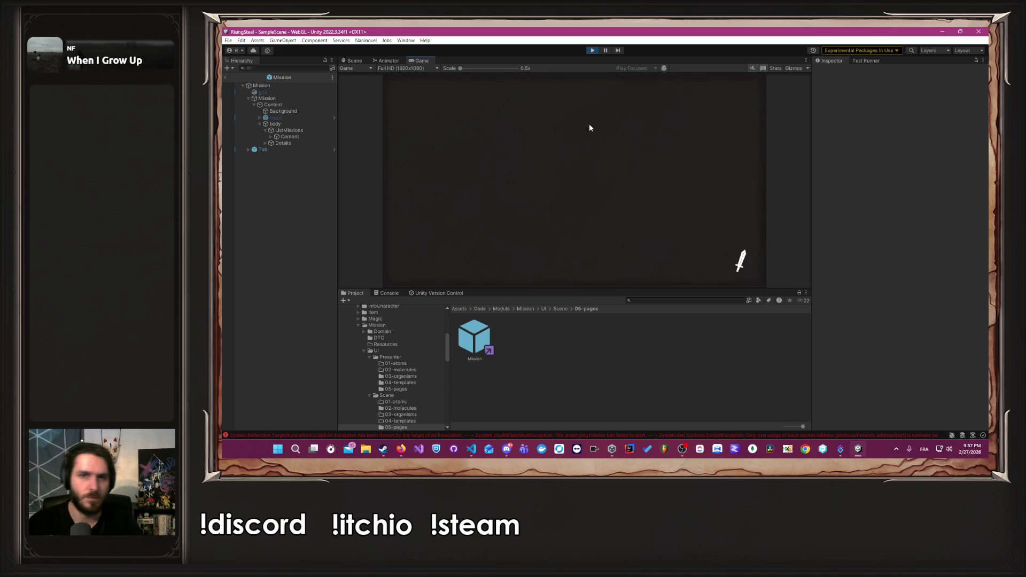
left_click(689, 219)
left_click(603, 175)
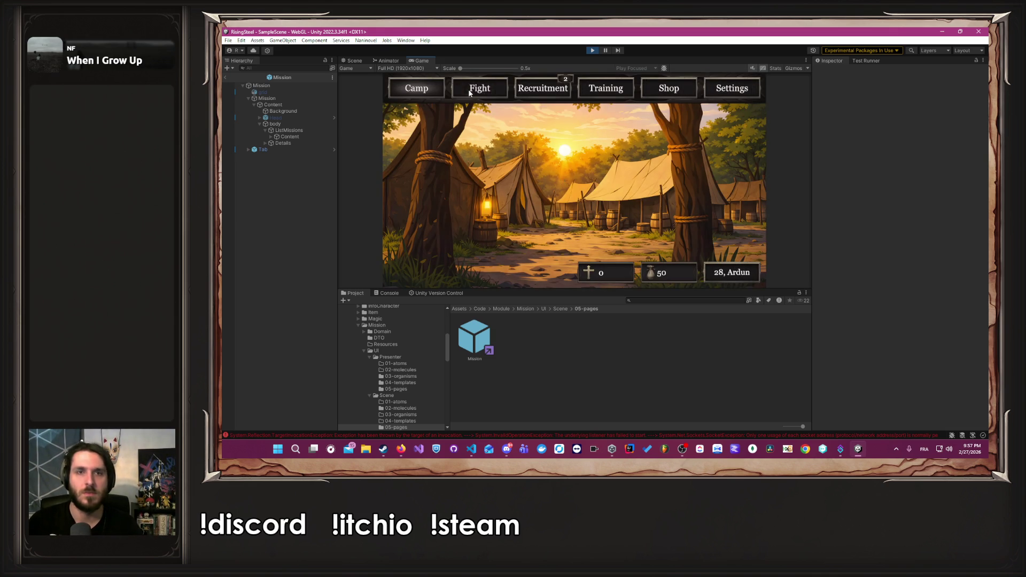
Check the Mission and Training pages and Albert's character sheet, then stop play mode.
left_click(700, 197)
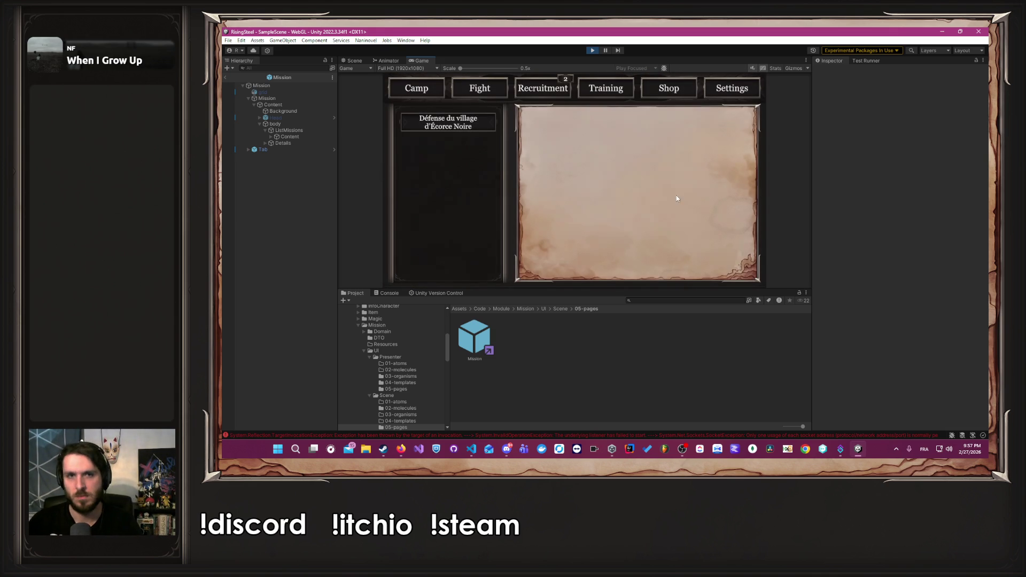
left_click(589, 88)
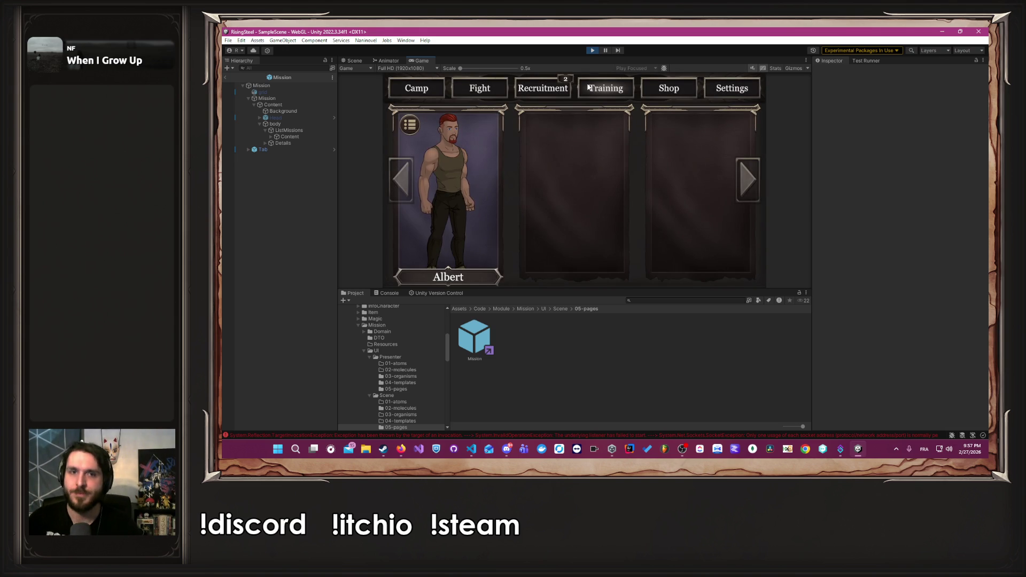
left_click(498, 179)
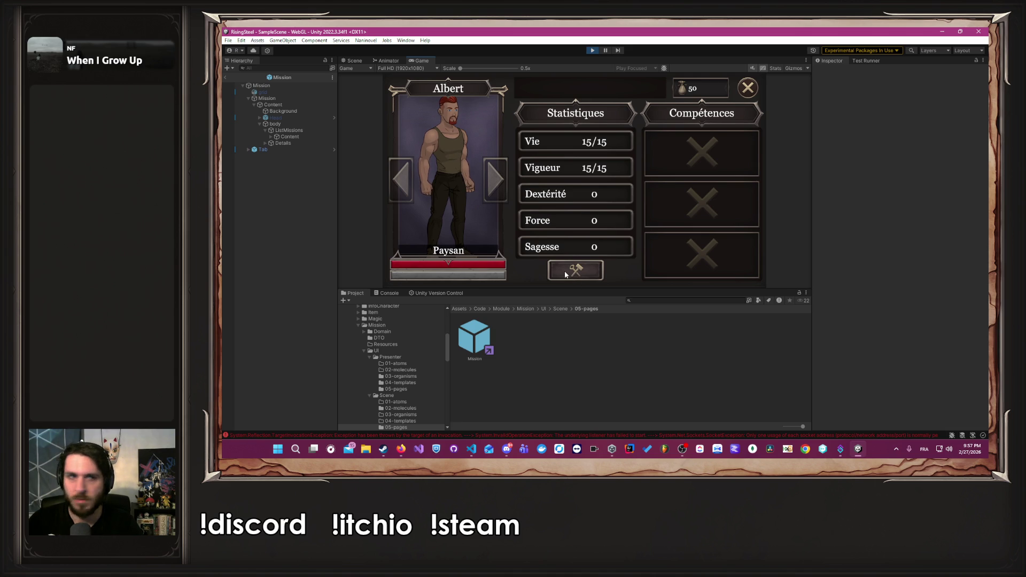
key("ctrl+p")
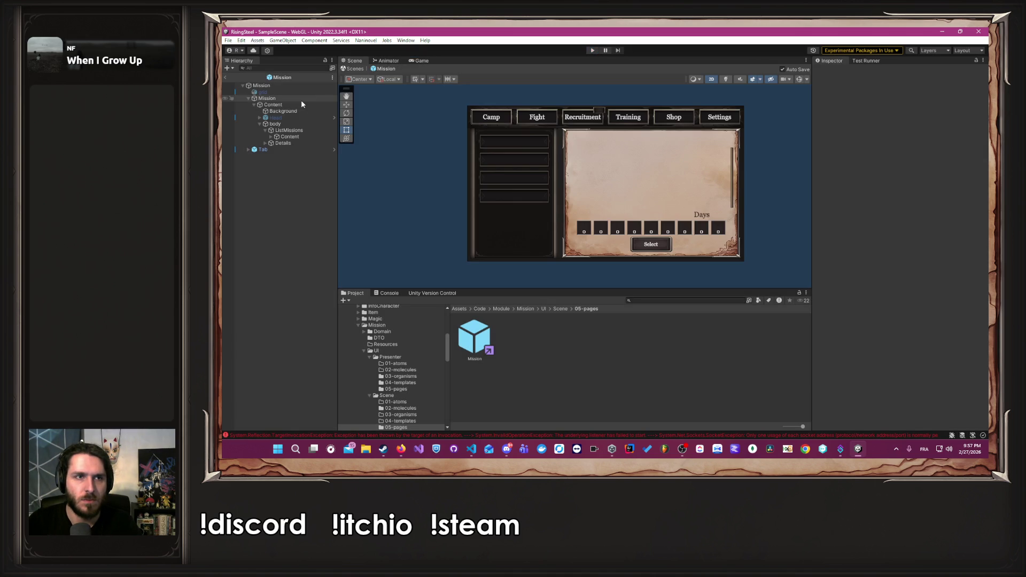
Turn off Raycast Target on the Content background Image, then run the game again.
left_click(301, 101)
left_click(886, 227)
left_click(293, 105)
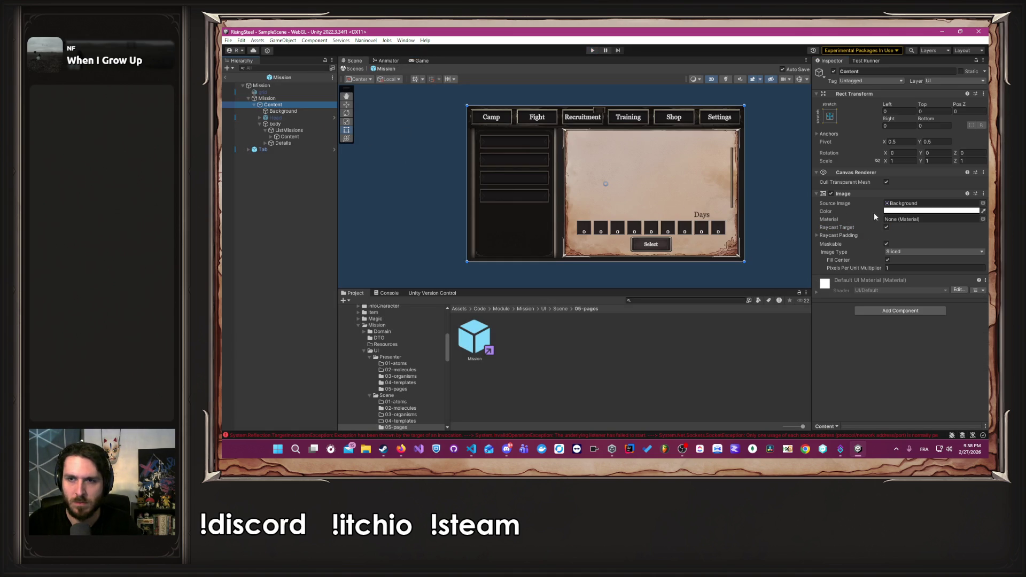
left_click(887, 226)
left_click(780, 174)
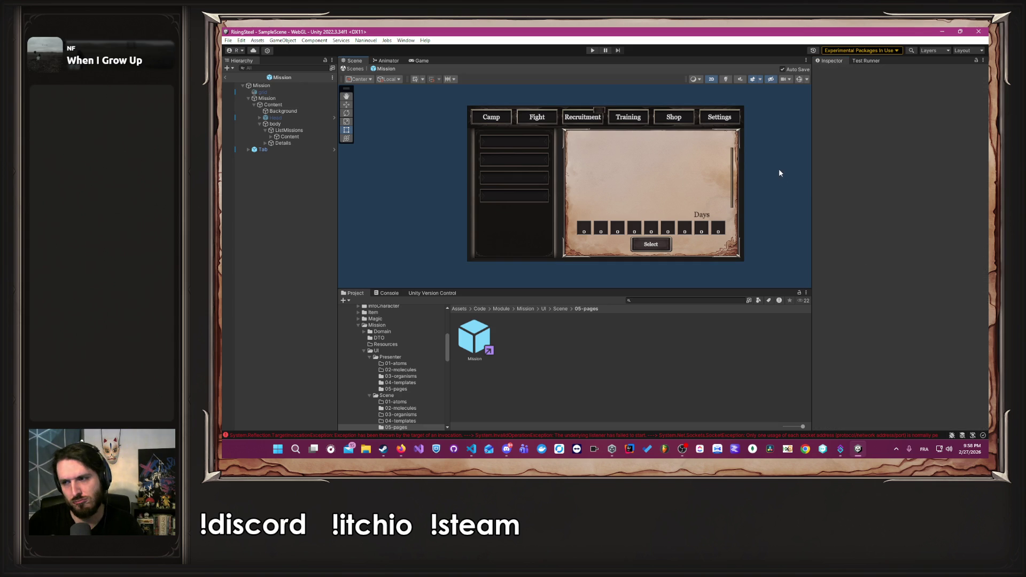
left_click(594, 50)
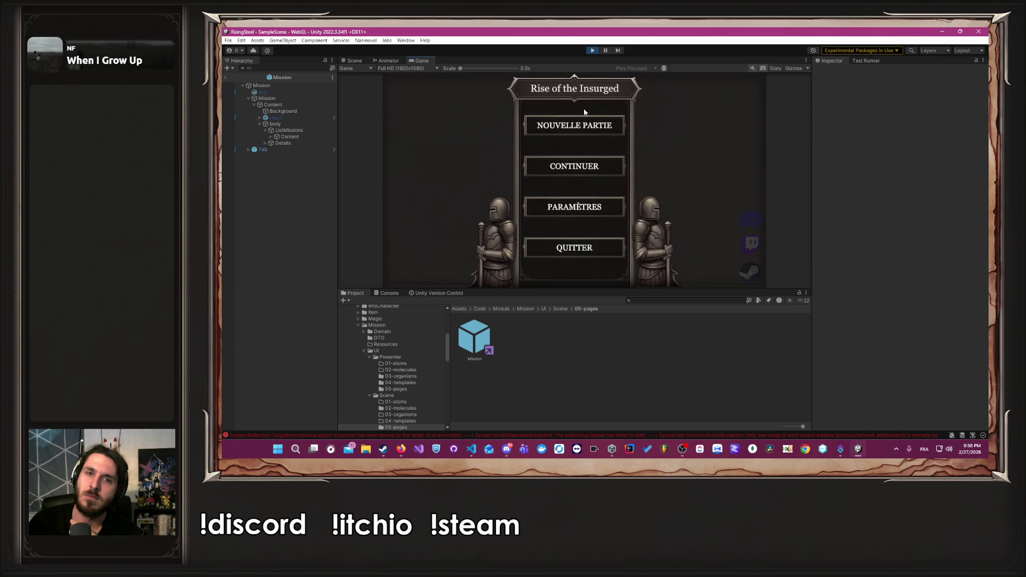
Start a new game with a player name, pick the starting character, and skip the tutorial.
left_click(590, 120)
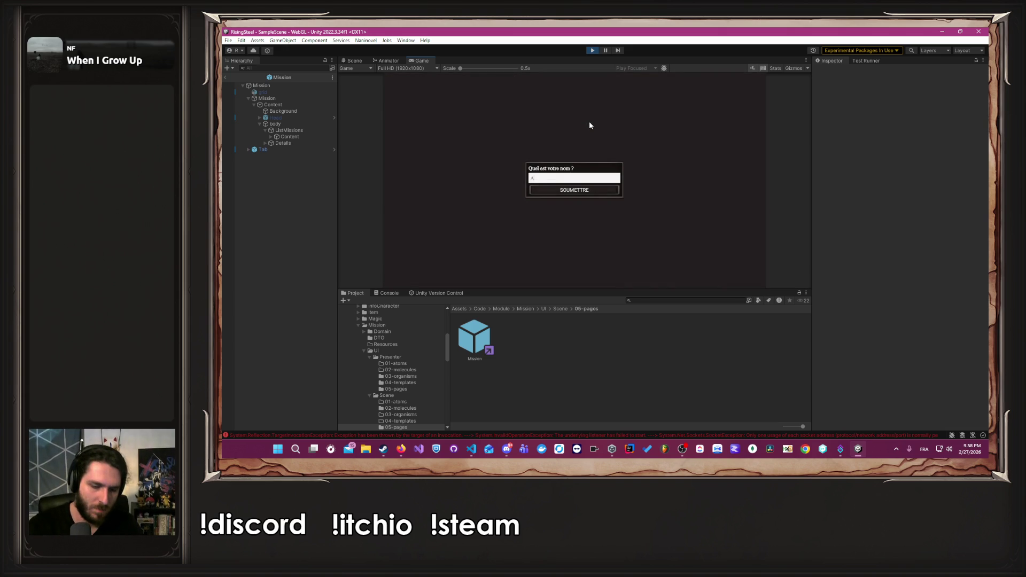
type("ex")
key("Return")
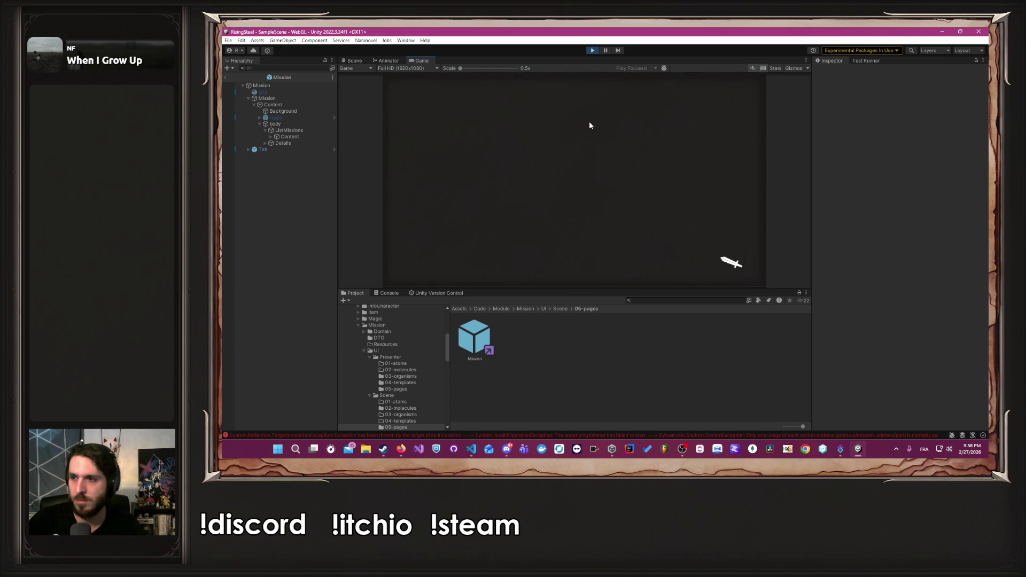
left_click(666, 227)
left_click(576, 178)
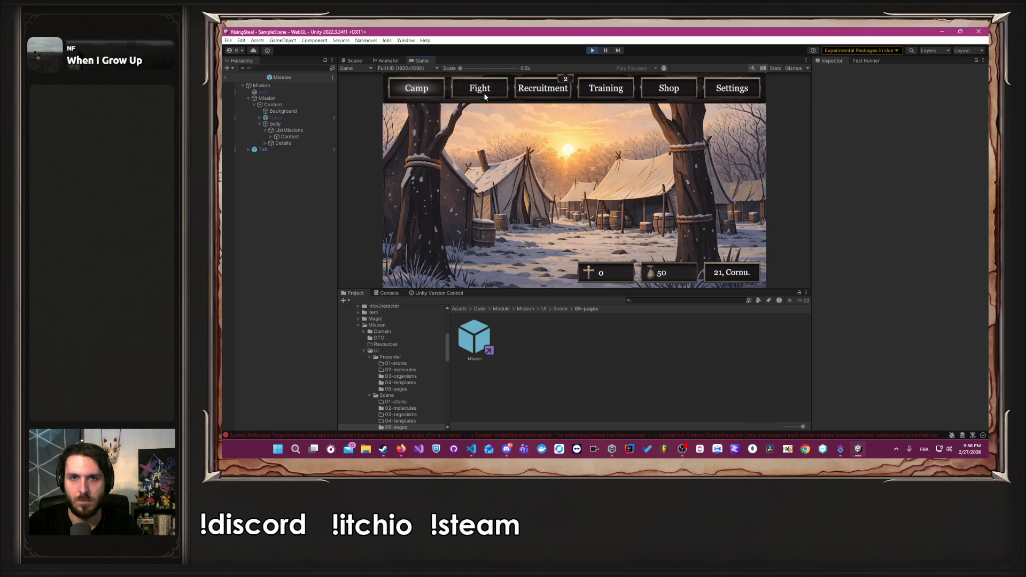
View the village-defence mission details and Albert's training sheet, then go to the Shop page.
left_click(642, 190)
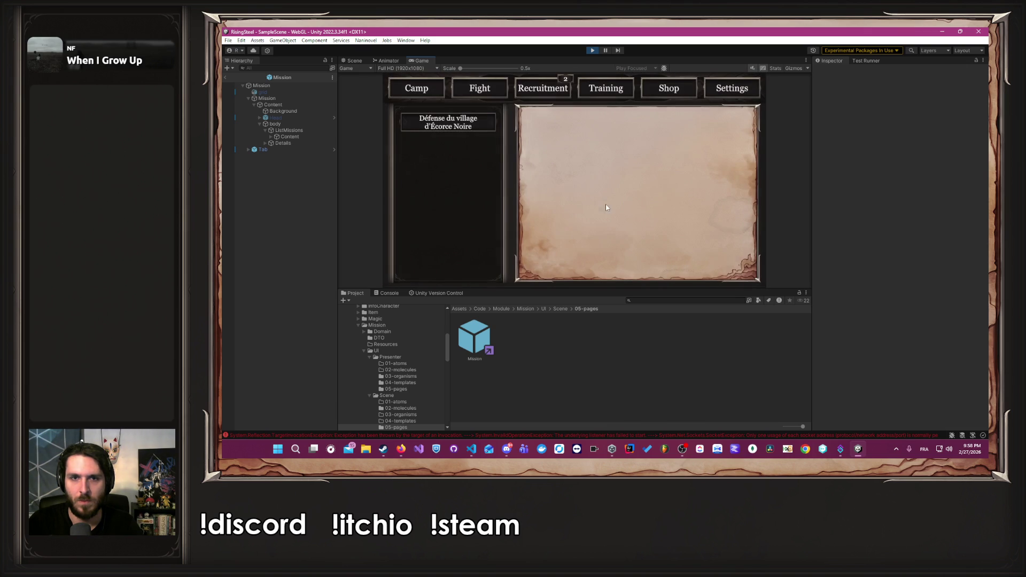
left_click(430, 123)
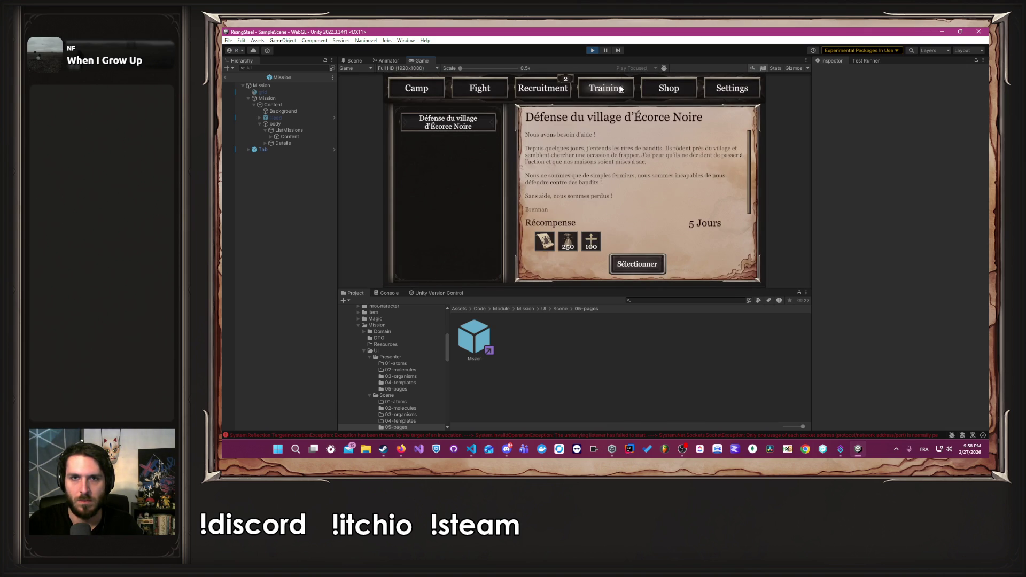
left_click(612, 88)
left_click(461, 181)
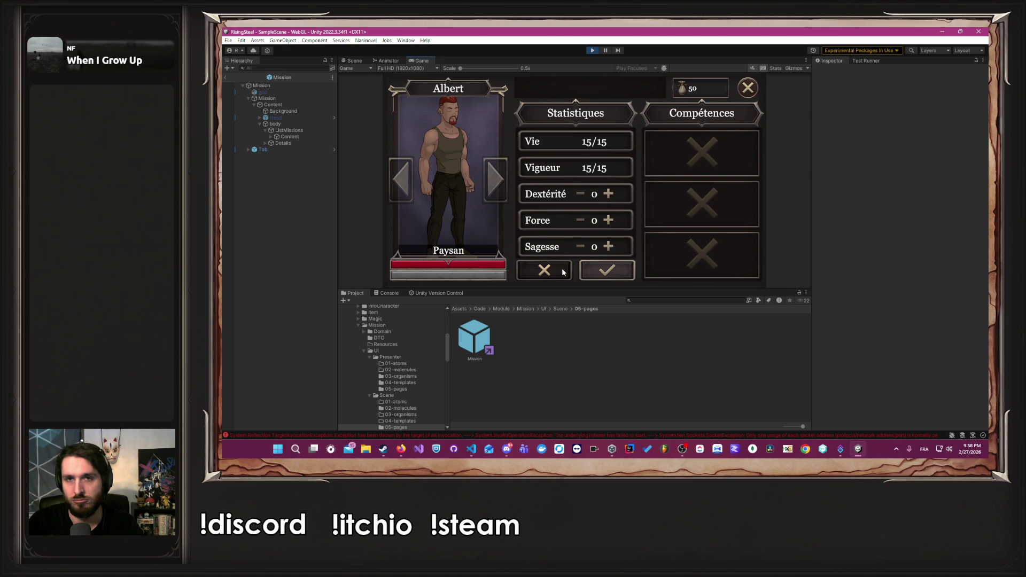
left_click(564, 272)
left_click(748, 87)
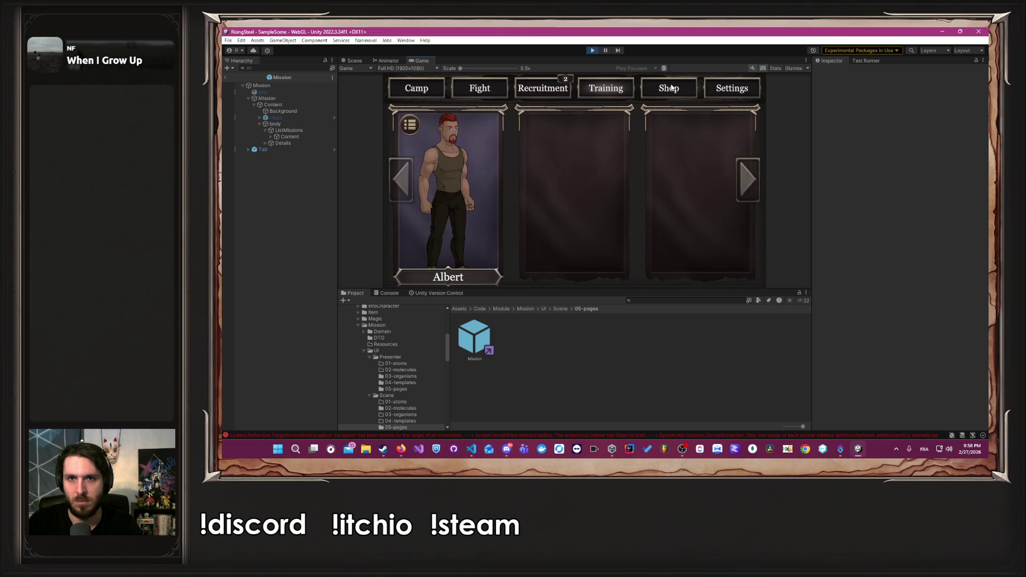
left_click(670, 87)
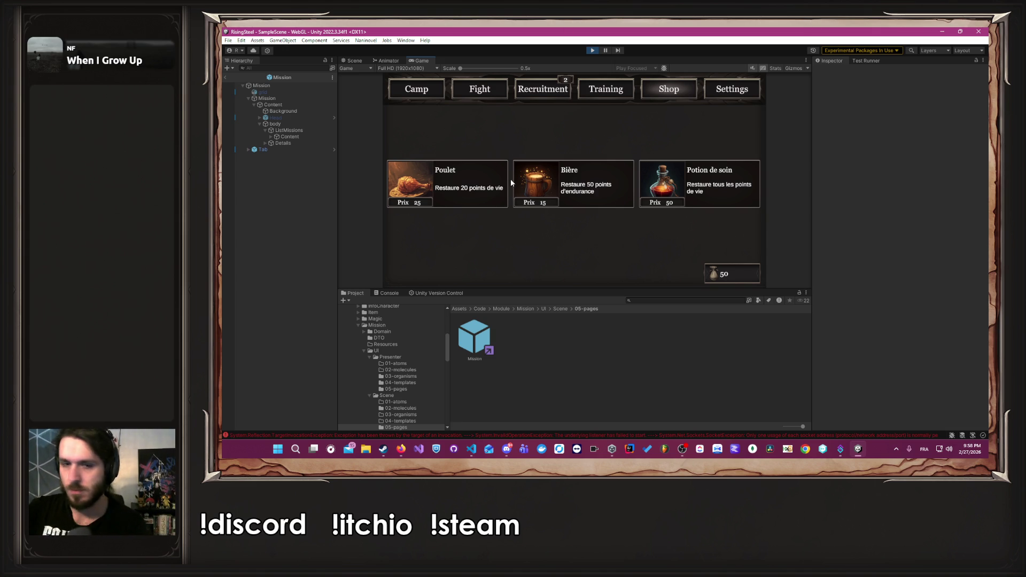
Glance at the open Firefox windows, return to Unity, and exit play mode.
scroll(409, 361, "down", 5)
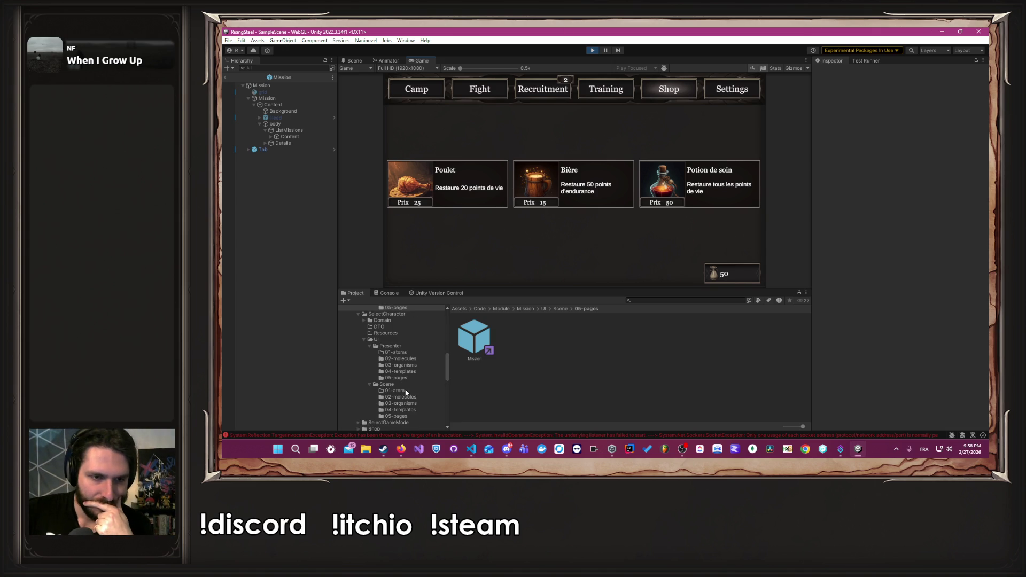
left_click(401, 449)
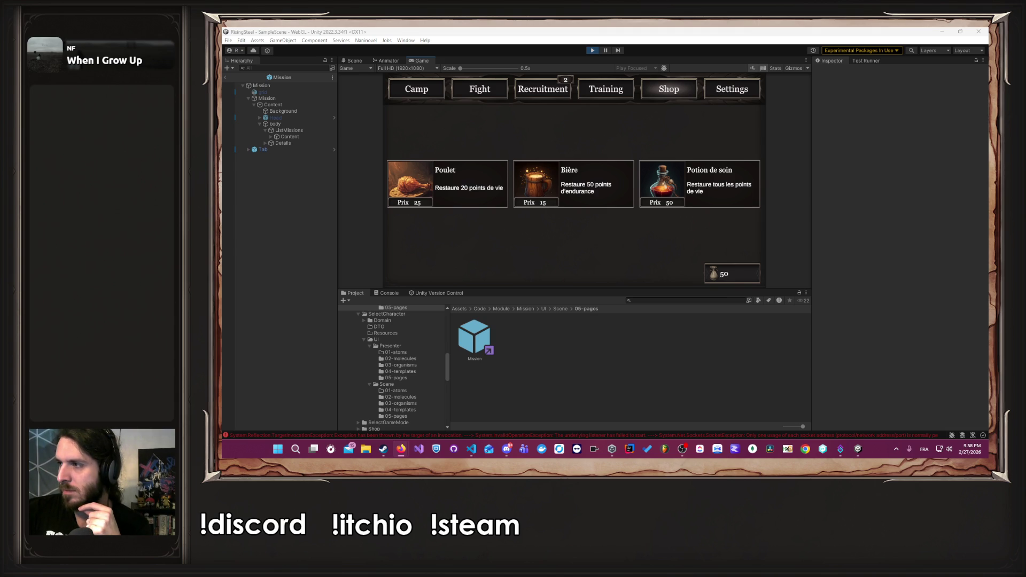
key("alt+Tab")
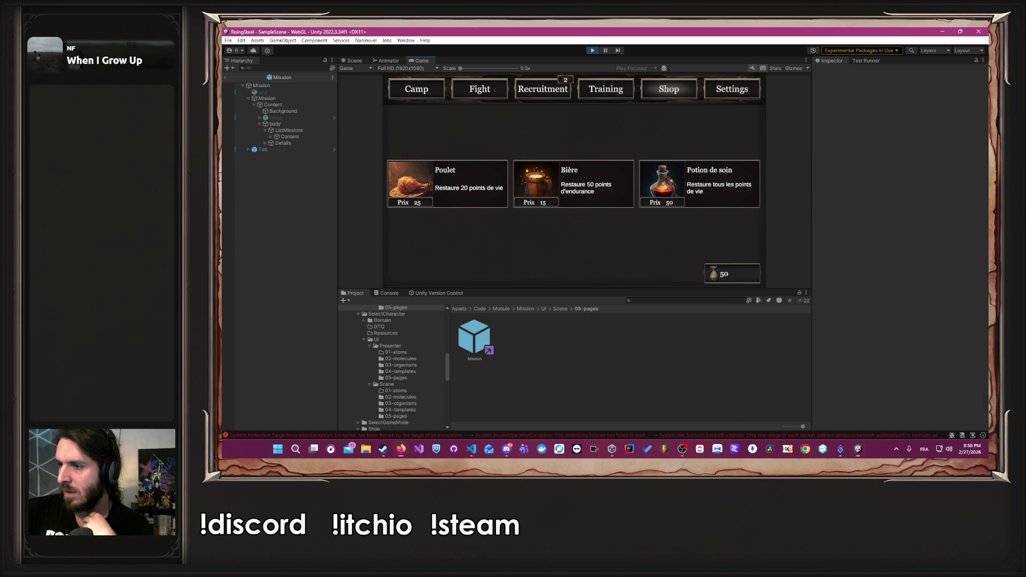
key("alt+Tab")
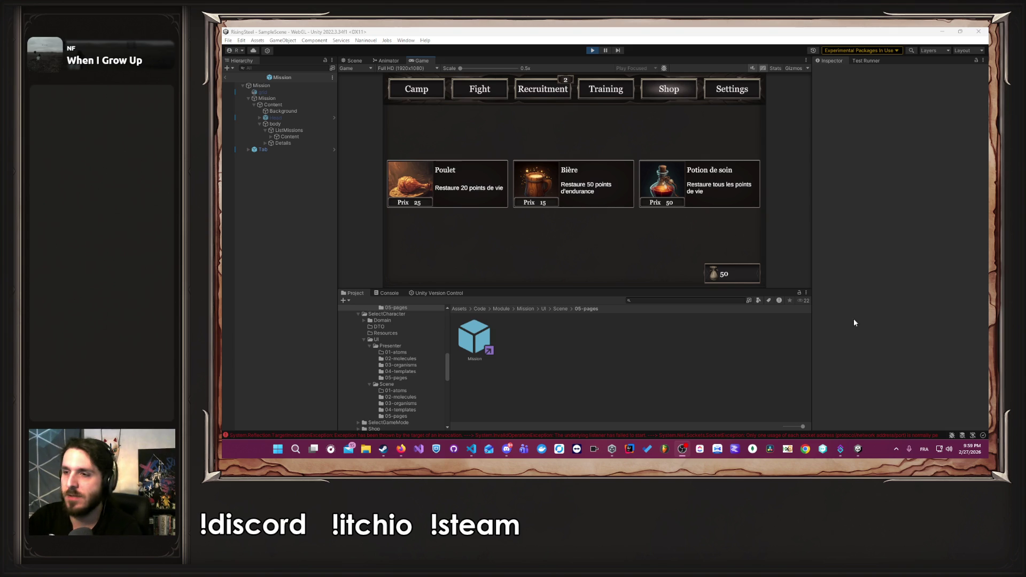
left_click(596, 50)
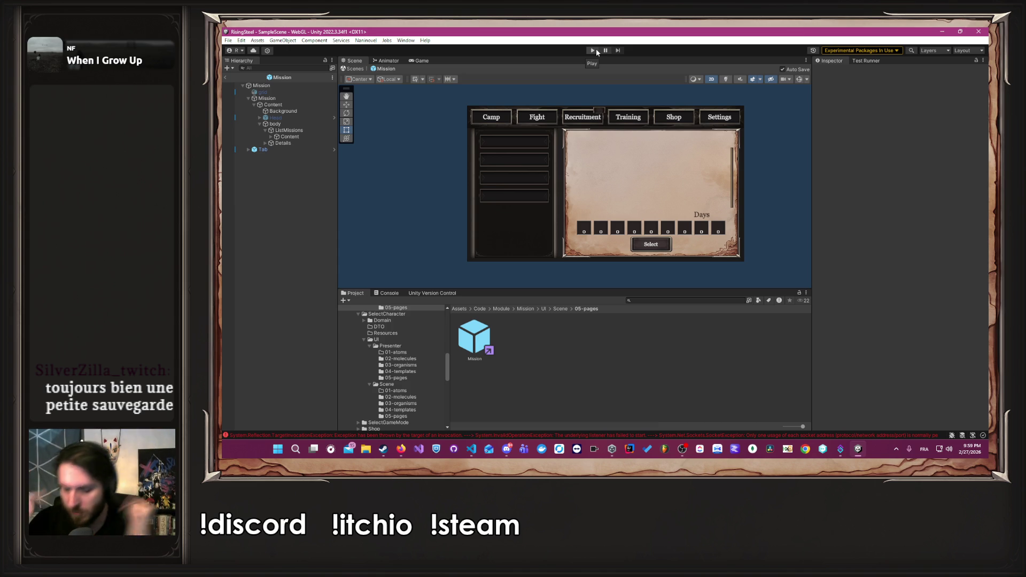
left_click(401, 449)
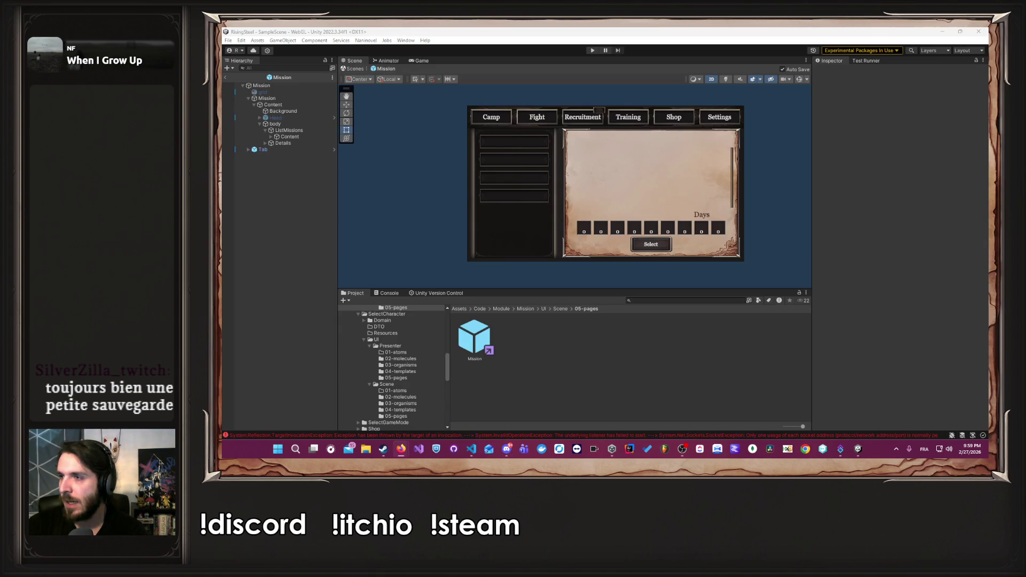